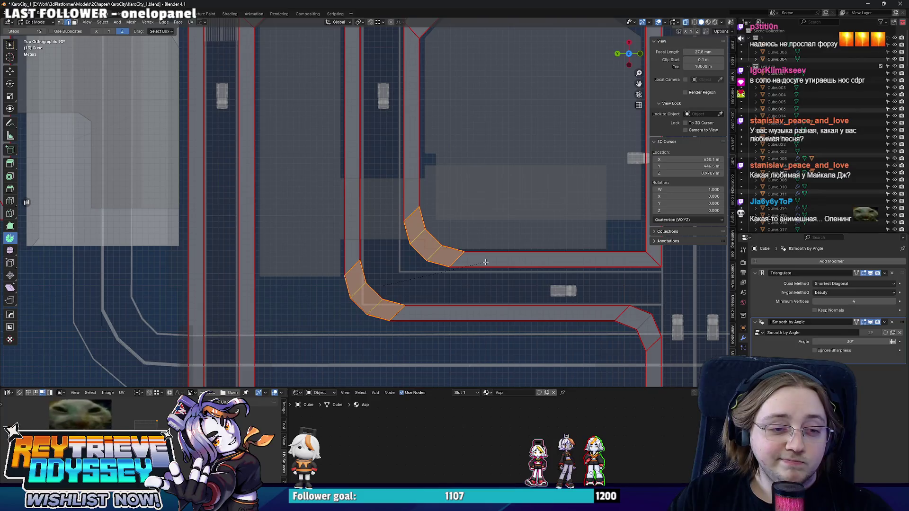
Confirm the multi-segment bevel on the road-bend corner and switch to editing the bend piece
left_click(484, 263)
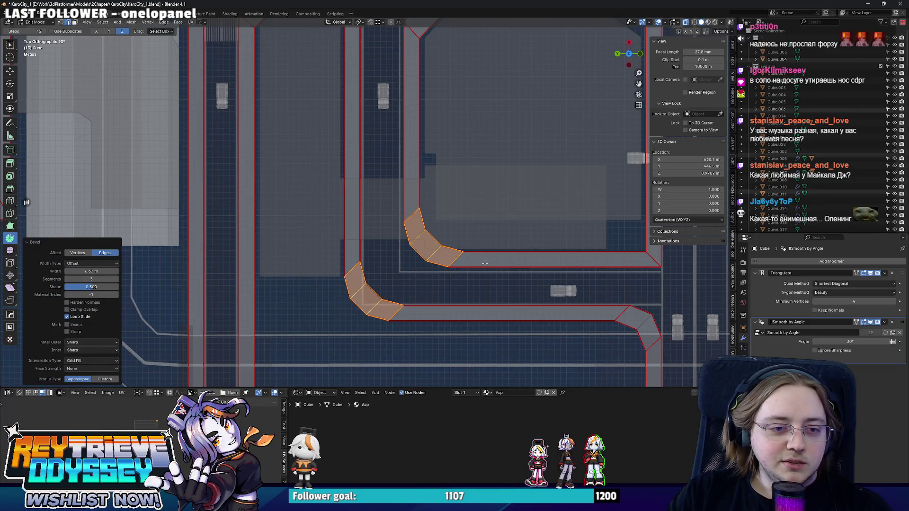
key("alt+z")
key("alt+q")
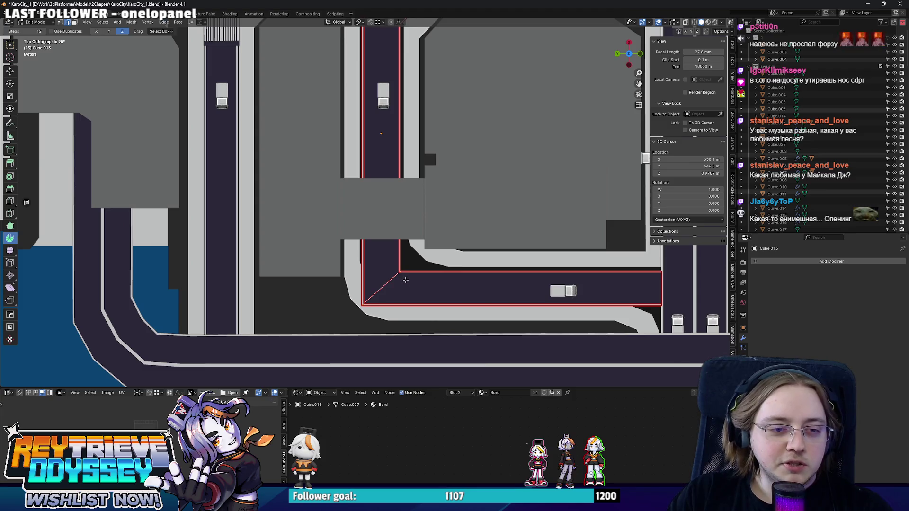
key("alt+z")
Select the road bend's faces, return to Object Mode and orbit to a perspective city view
scroll(406, 279, "up", 2)
key("l")
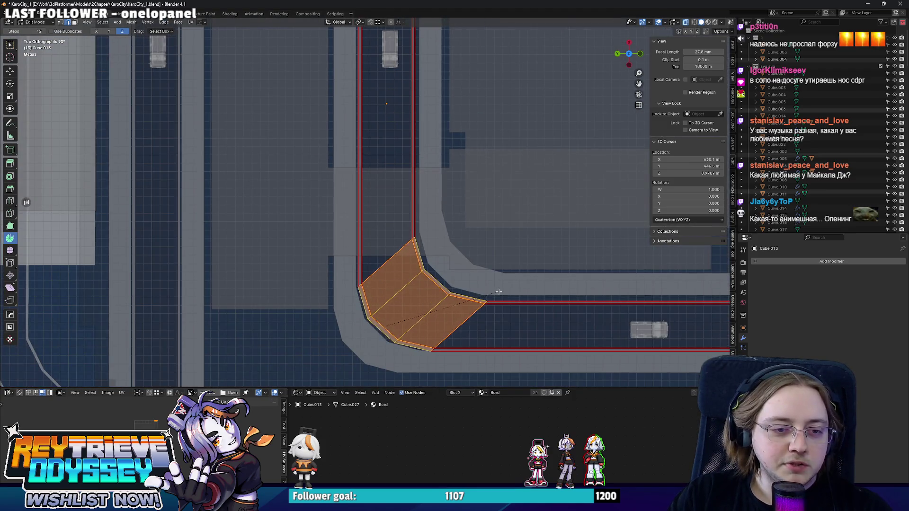
key("alt+z")
key("Tab")
scroll(398, 276, "down", 4)
mouse_move(398, 276)
middle_mouse_down()
mouse_move(385, 255)
mouse_move(345, 241)
middle_mouse_up()
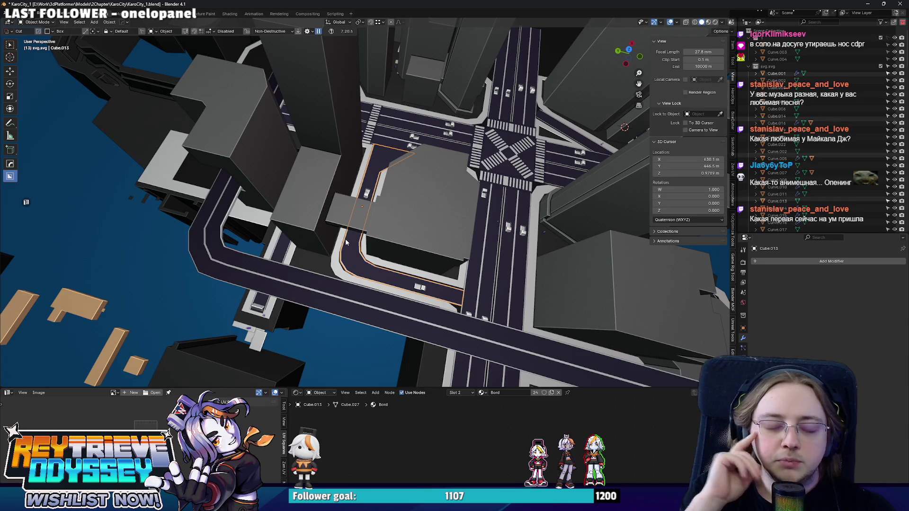
mouse_move(345, 242)
middle_mouse_down()
mouse_move(317, 225)
mouse_move(454, 213)
mouse_move(410, 186)
middle_mouse_up()
scroll(305, 217, "up", 5)
scroll(305, 217, "down", 8)
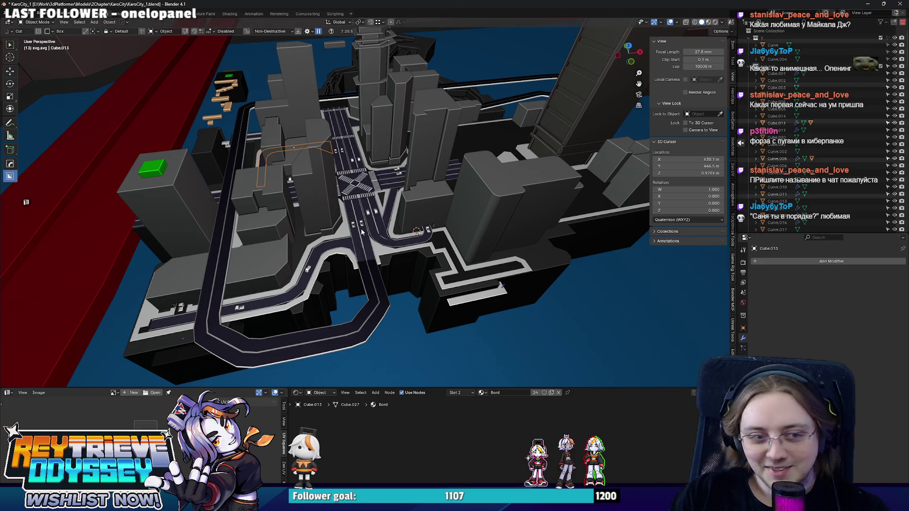
scroll(502, 285, "up", 10)
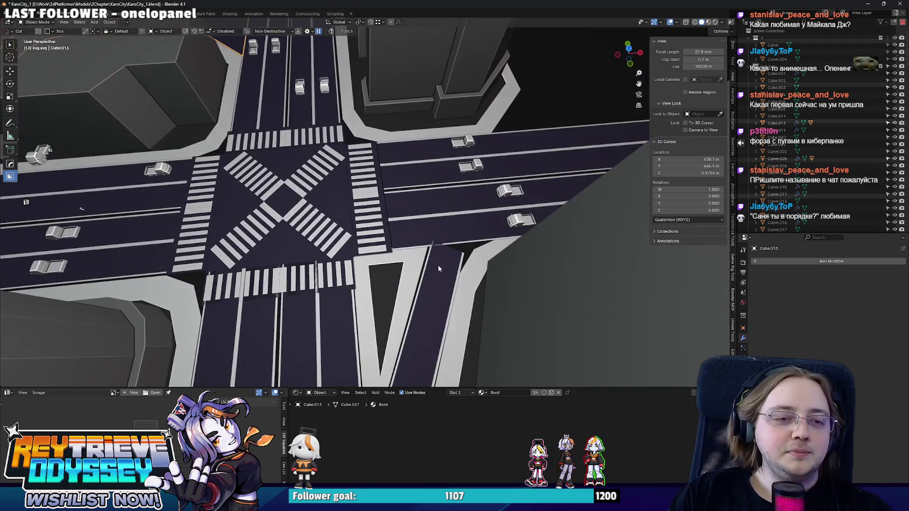
In top view, edge-slide the left long edge of strip Cube.015 toward the island
left_click(438, 269)
key("KP_7")
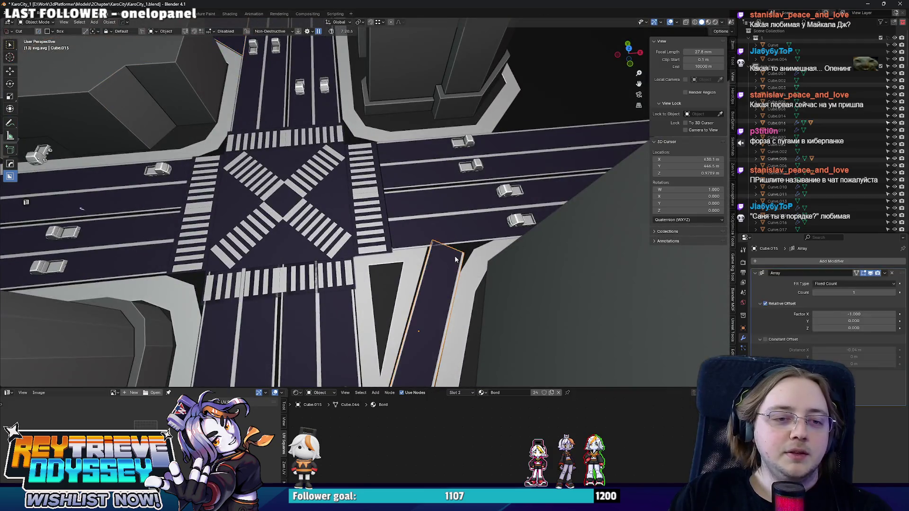
scroll(445, 263, "up", 6)
key("Tab")
key("alt+z")
left_click(374, 344)
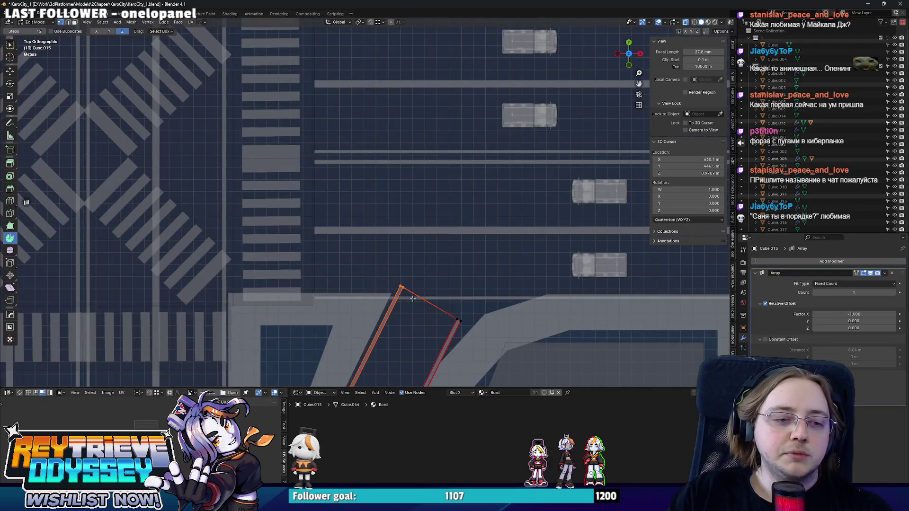
key("g")
key("g")
left_click(408, 303)
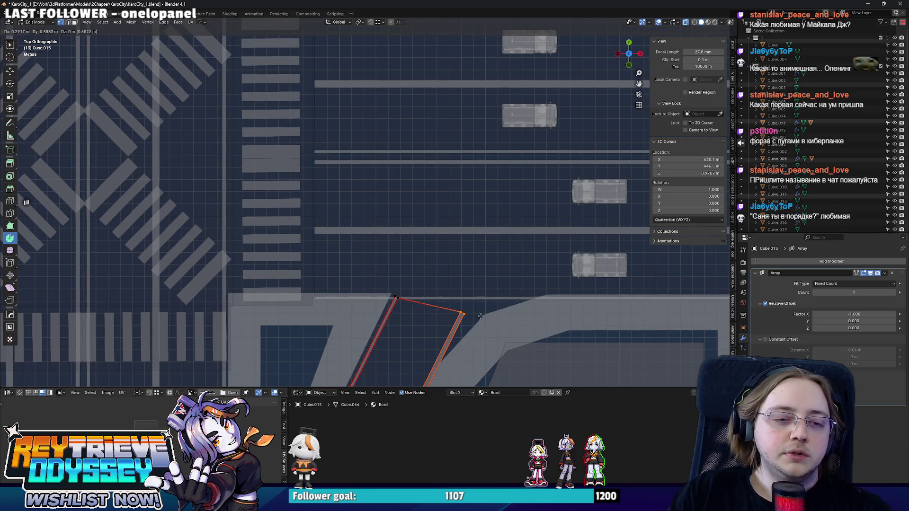
key("Tab")
scroll(321, 286, "down", 8)
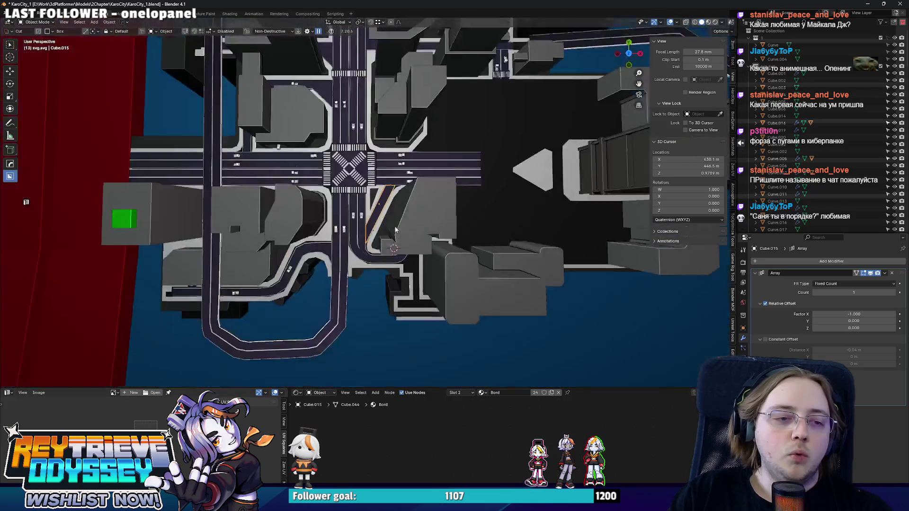
middle_click_drag(321, 286, 398, 253)
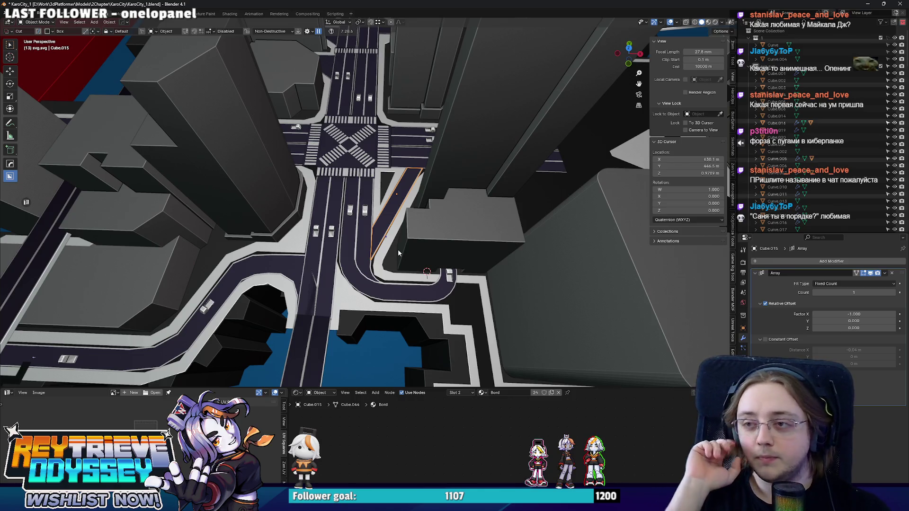
Move the strip's selected vertices along Y to line up with the crossing
scroll(410, 266, "up", 6)
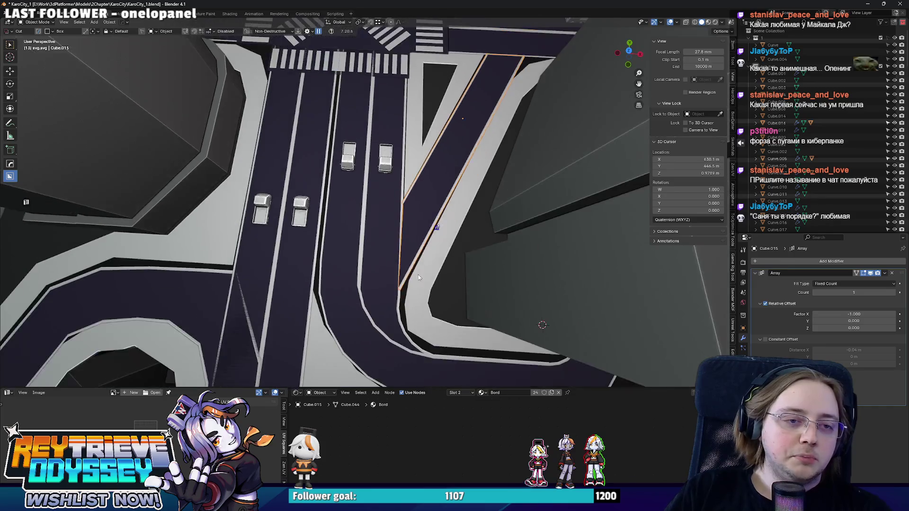
key("Tab")
key("KP_7")
key("g")
key("y")
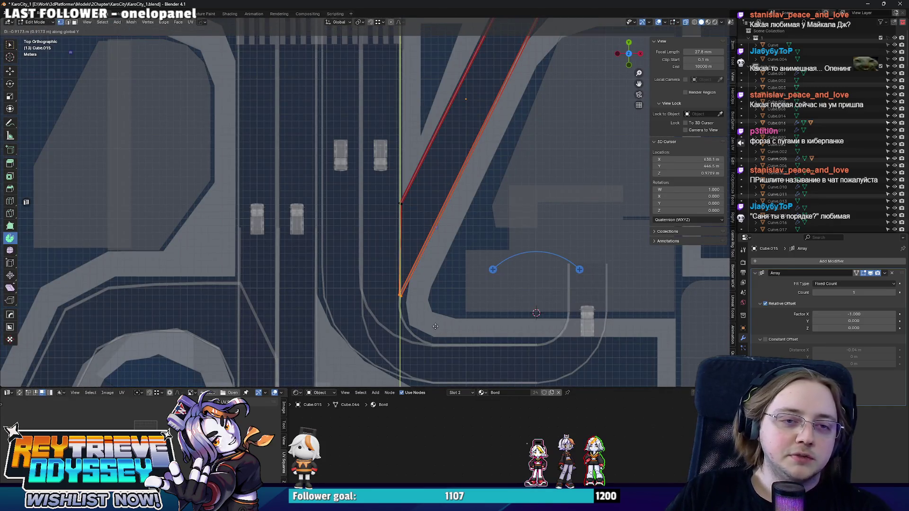
left_click(435, 327)
scroll(435, 326, "down", 5)
middle_click_drag(435, 327, 455, 284)
key("KP_7")
Return to Object Mode and orbit around the city to review the reshaped strip
scroll(509, 198, "up", 5)
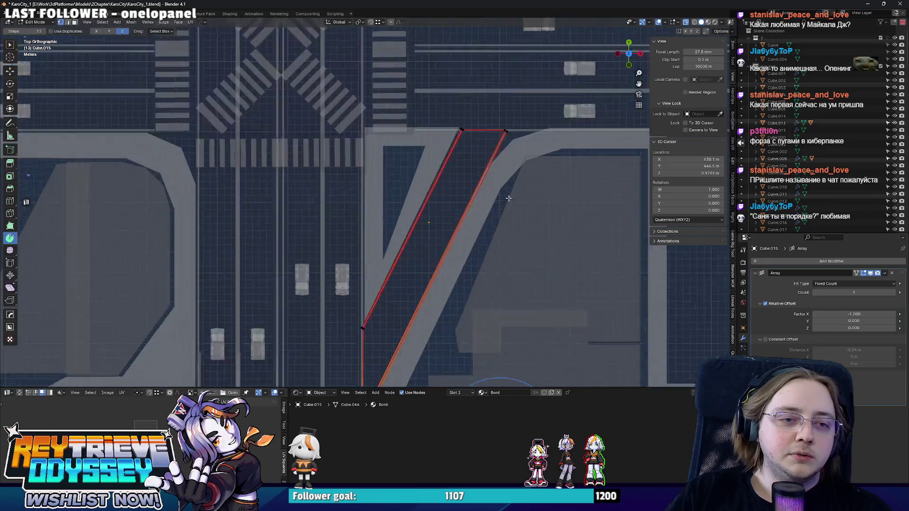
scroll(398, 175, "up", 1)
key("Tab")
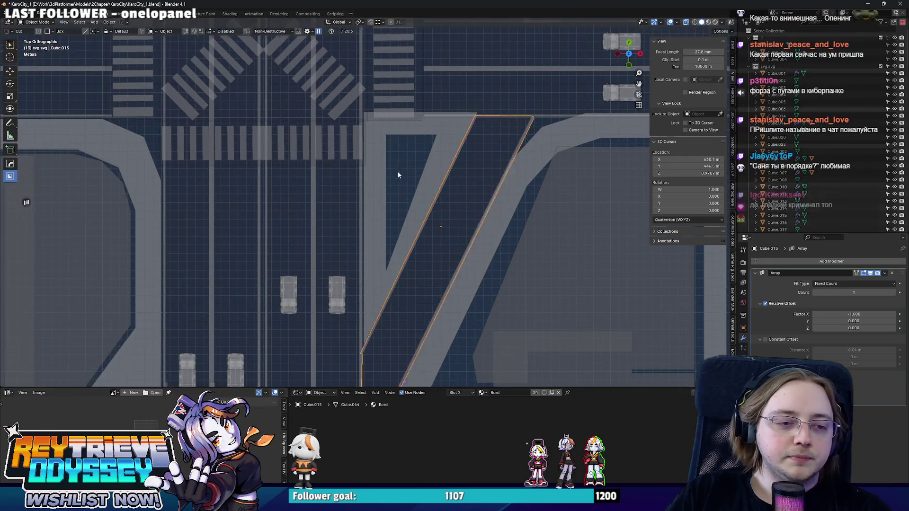
scroll(398, 175, "down", 5)
mouse_move(398, 175)
middle_mouse_down()
mouse_move(359, 204)
mouse_move(396, 195)
mouse_move(406, 258)
middle_mouse_up()
scroll(359, 204, "up", 5)
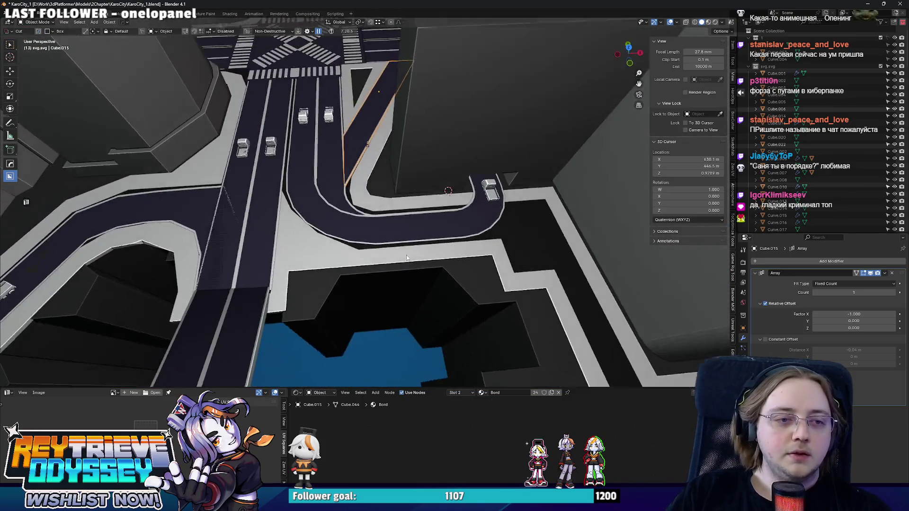
scroll(406, 258, "up", 2)
left_click(422, 263)
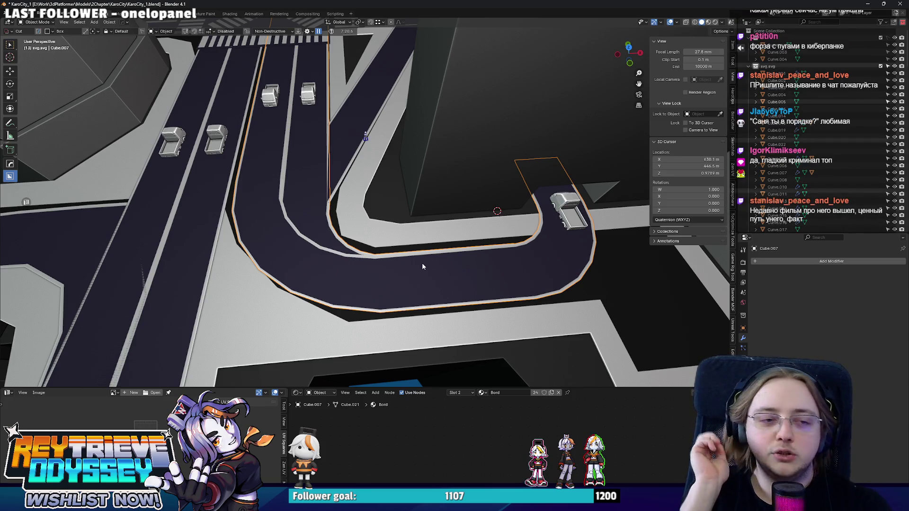
scroll(422, 263, "down", 5)
mouse_move(421, 263)
middle_mouse_down()
mouse_move(382, 237)
mouse_move(421, 231)
middle_mouse_up()
key("KP_7")
scroll(402, 284, "down", 3)
scroll(397, 299, "up", 2)
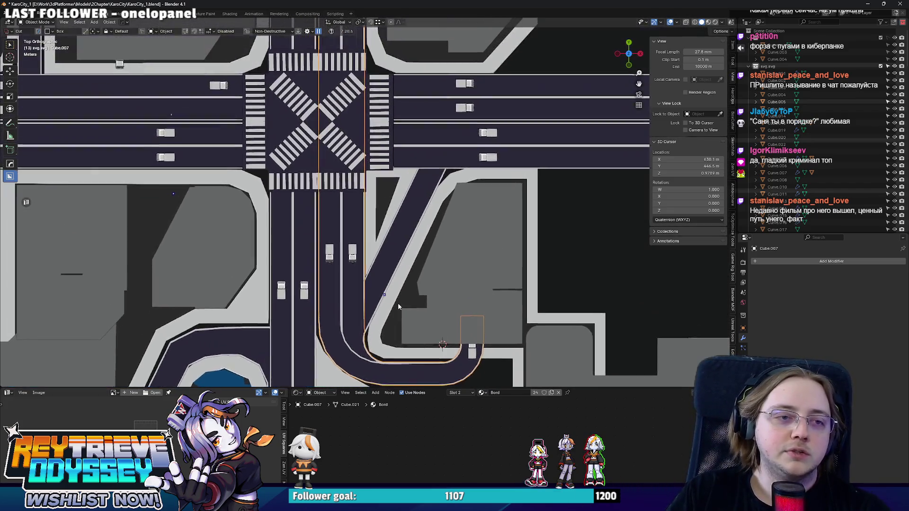
scroll(387, 290, "up", 3)
middle_click_drag(369, 229, 374, 214)
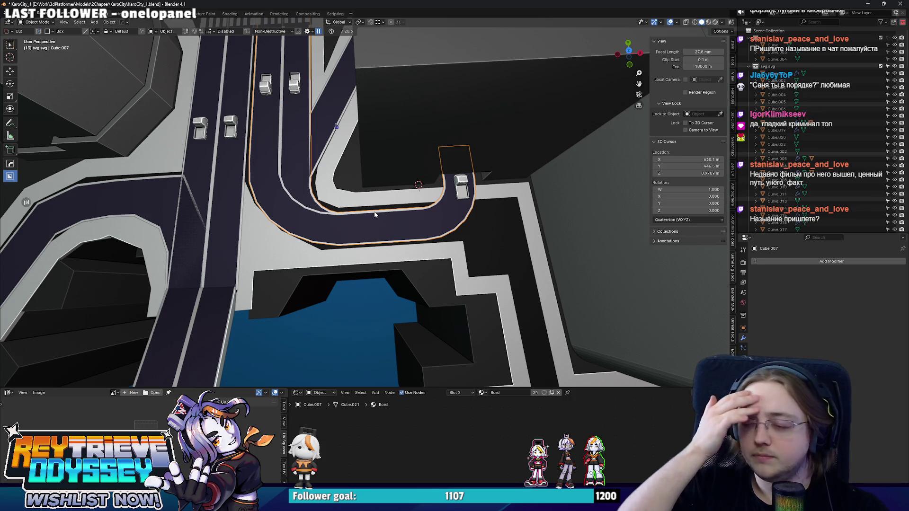
key("KP_7")
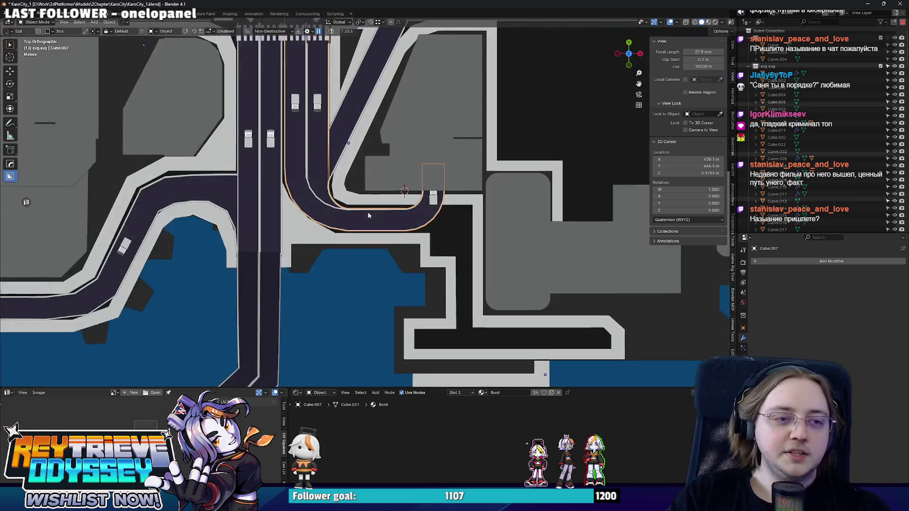
scroll(397, 247, "up", 2)
scroll(396, 247, "down", 4)
mouse_move(396, 247)
middle_mouse_down()
mouse_move(345, 227)
mouse_move(413, 214)
mouse_move(341, 208)
mouse_move(513, 234)
middle_mouse_up()
left_click(340, 208)
Inspect the curving road mesh from the top view, then orbit to a tilted view
key("Tab")
key("KP_7")
scroll(424, 235, "down", 2)
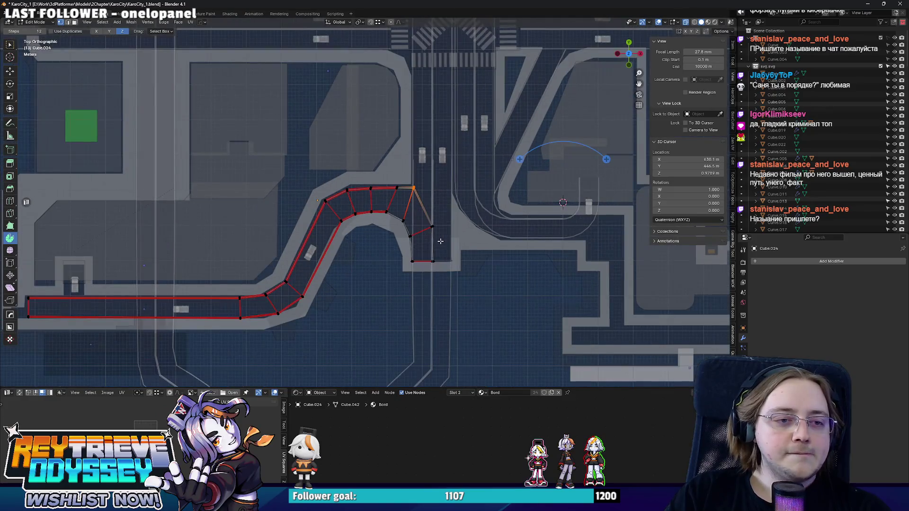
scroll(424, 235, "down", 2)
key("Tab")
mouse_move(425, 235)
middle_mouse_down()
mouse_move(239, 252)
mouse_move(270, 292)
middle_mouse_up()
scroll(270, 291, "up", 5)
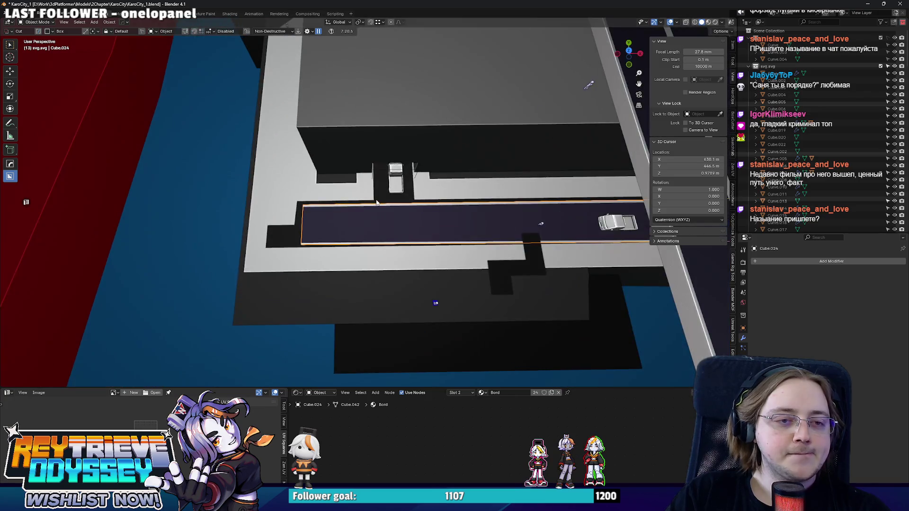
Widen the bevel on the sidewalk's edges in X-ray Edit Mode, then return to Object Mode
left_click(430, 199)
key("Tab")
scroll(430, 199, "down", 2)
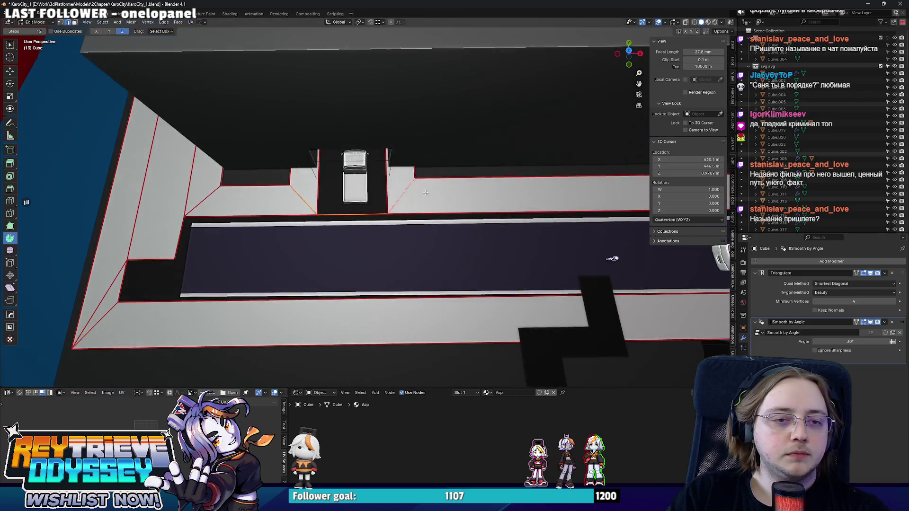
scroll(412, 191, "up", 2)
key("alt+z")
scroll(411, 190, "up", 2)
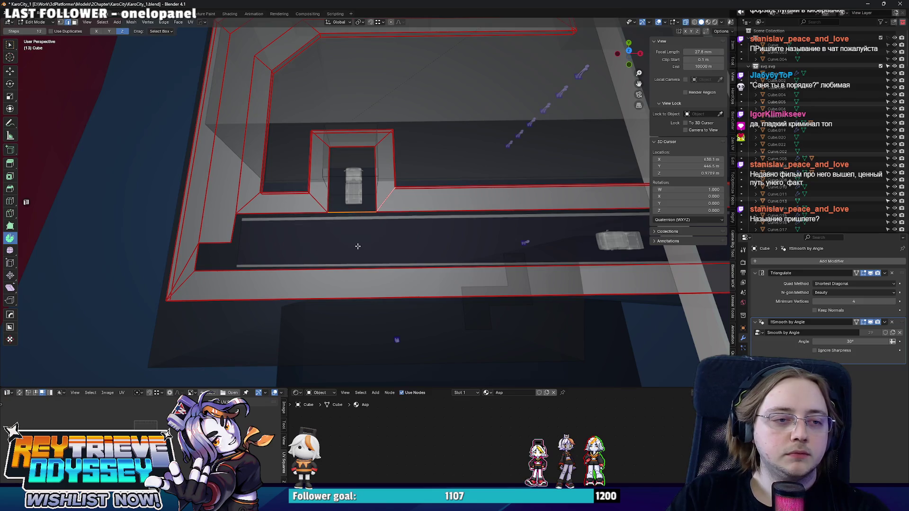
left_click(467, 201)
key("ctrl+Tab")
left_click(409, 199)
key("alt+z")
middle_click_drag(409, 199, 338, 209)
Select the road strip by the truck bay and orbit out to view the curving road
left_click(438, 218)
mouse_move(438, 218)
middle_mouse_down()
mouse_move(296, 228)
mouse_move(492, 202)
mouse_move(414, 205)
mouse_move(401, 216)
mouse_move(376, 207)
middle_mouse_up()
scroll(365, 239, "down", 3)
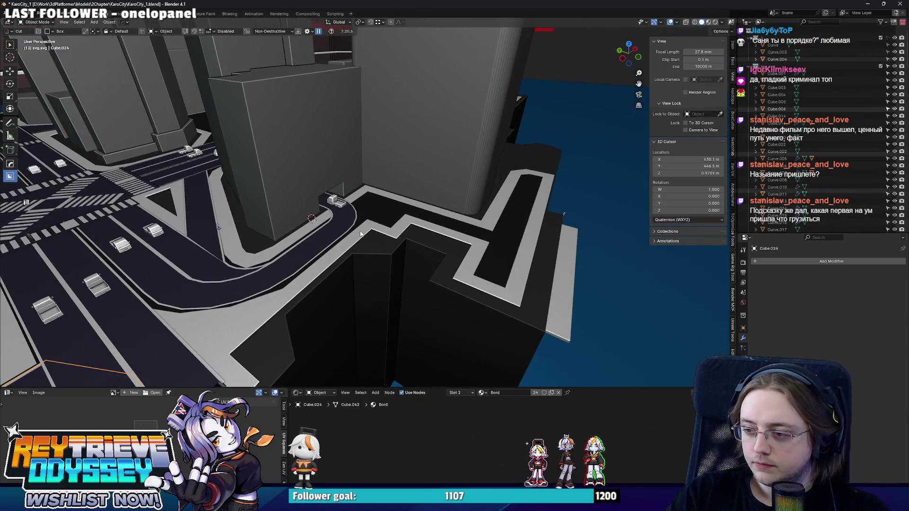
scroll(360, 233, "up", 3)
Open the ground piece around the truck bay in Edit Mode and orbit around it
left_click(358, 214)
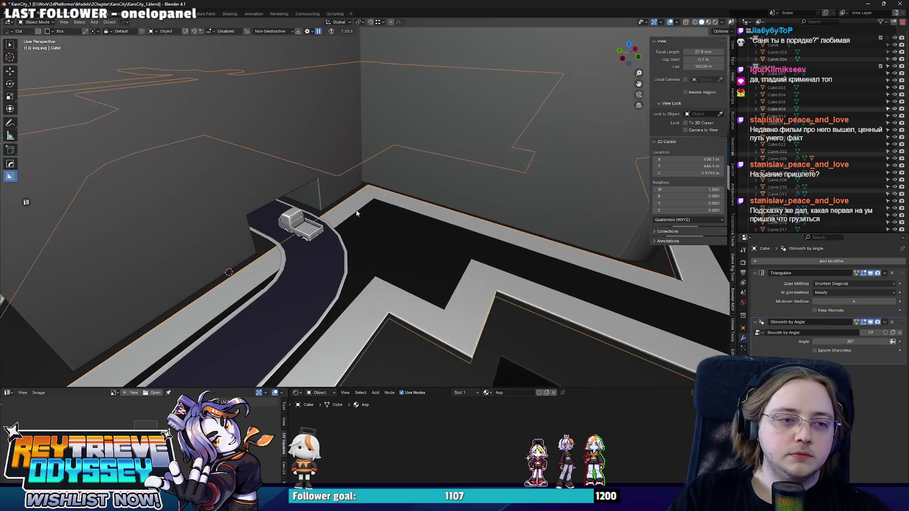
key("Tab")
mouse_move(436, 227)
middle_mouse_down()
mouse_move(401, 256)
mouse_move(352, 218)
middle_mouse_up()
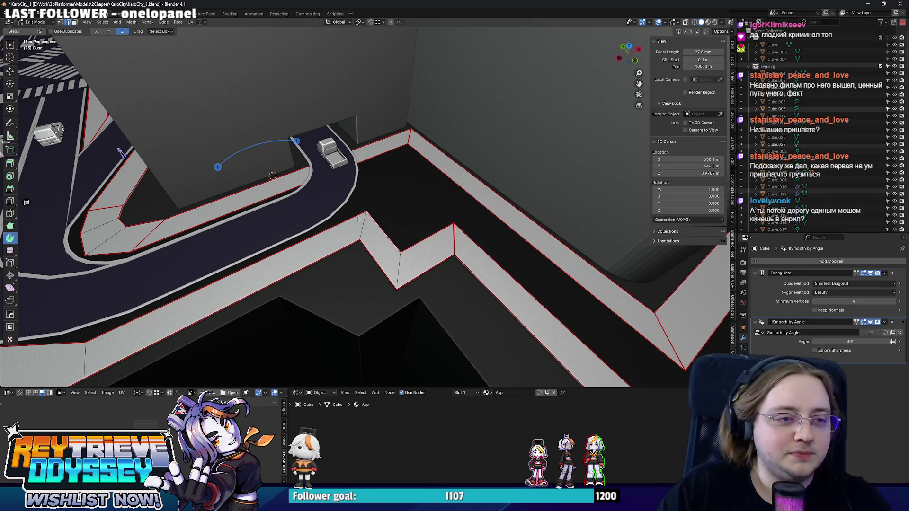
middle_click_drag(358, 219, 388, 232, "shift")
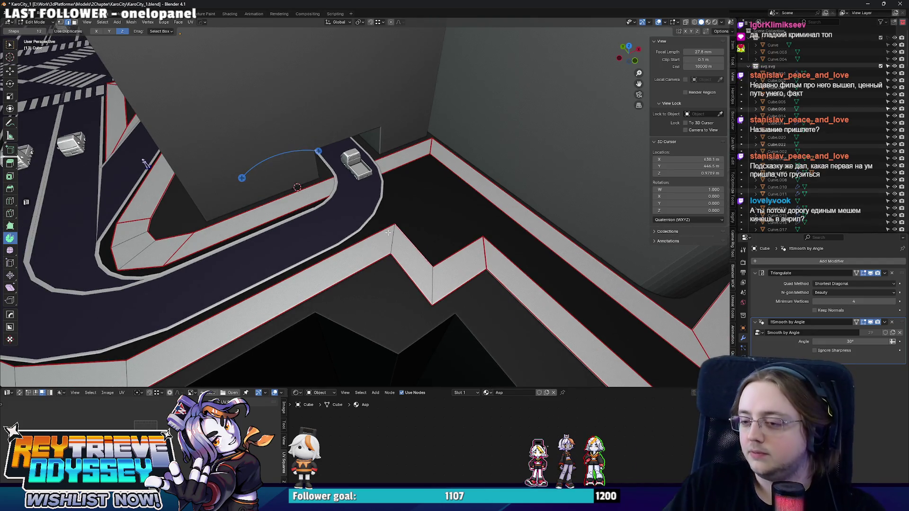
scroll(389, 228, "down", 6)
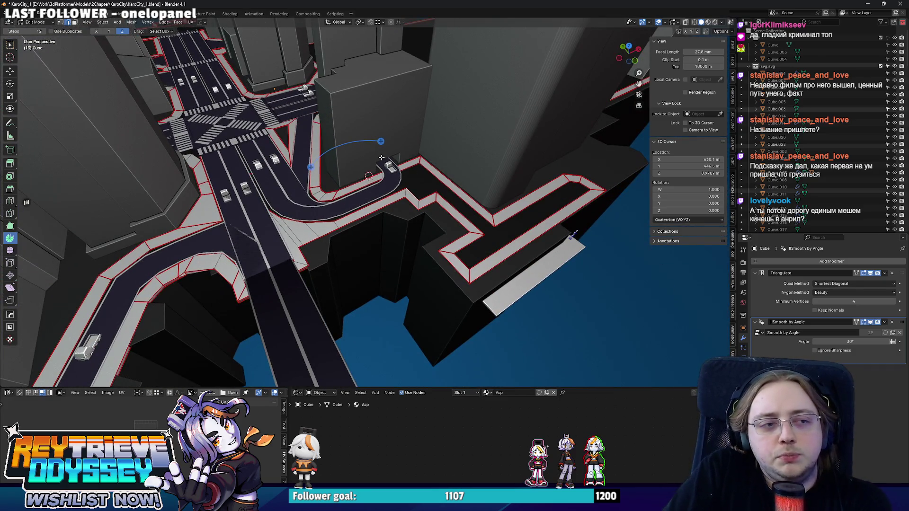
scroll(357, 161, "down", 2)
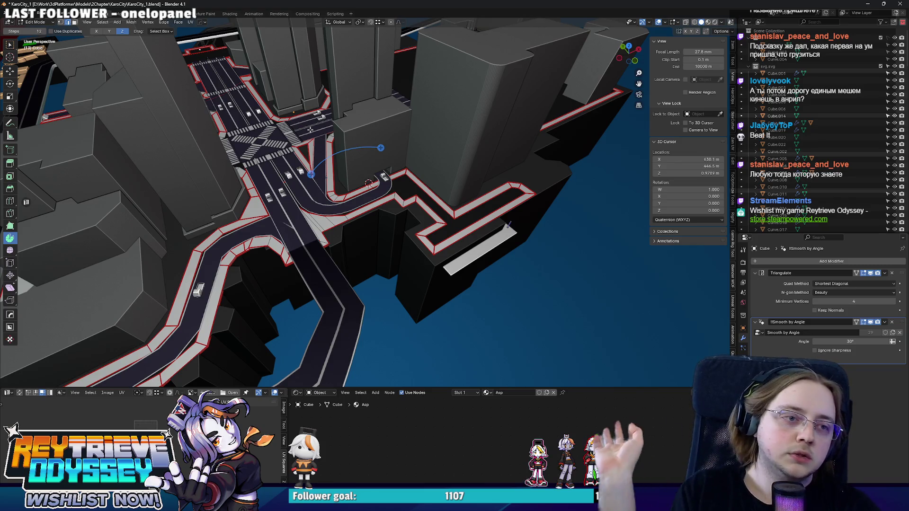
scroll(376, 194, "up", 5)
Orbit around the curving road loop and look straight down on the curb layout
mouse_move(376, 193)
middle_mouse_down()
mouse_move(410, 228)
mouse_move(438, 235)
middle_mouse_up()
scroll(410, 227, "down", 4)
scroll(438, 235, "up", 2)
scroll(437, 222, "down", 3)
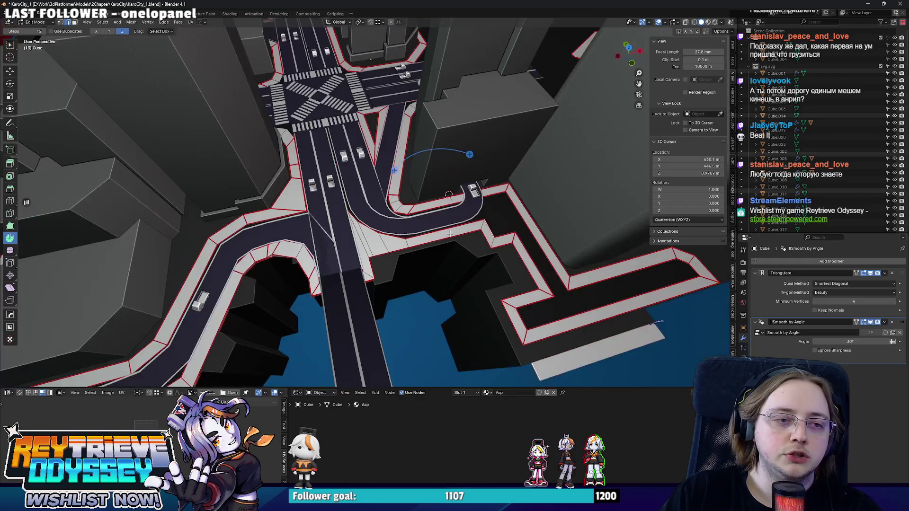
scroll(435, 211, "up", 1)
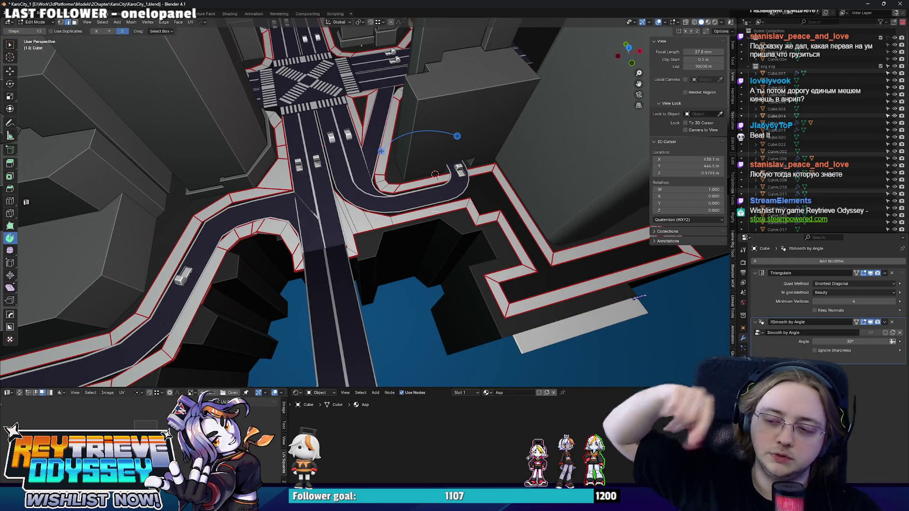
scroll(435, 212, "up", 5)
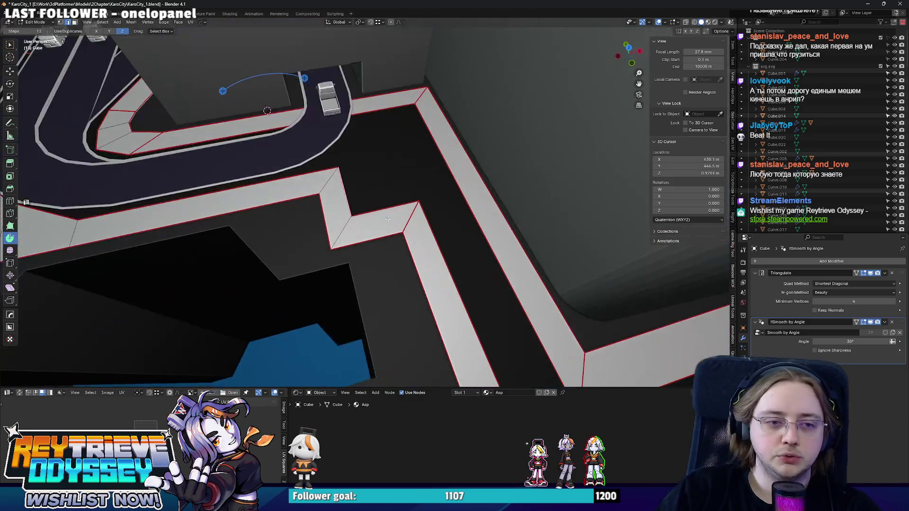
scroll(429, 202, "down", 3)
scroll(422, 193, "up", 2)
middle_click_drag(423, 193, 412, 211)
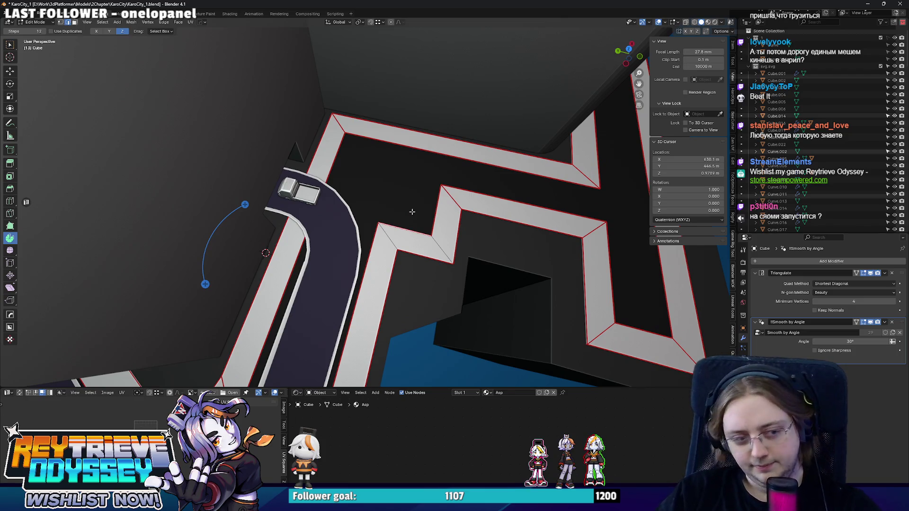
middle_click_drag(412, 212, 462, 247, "alt")
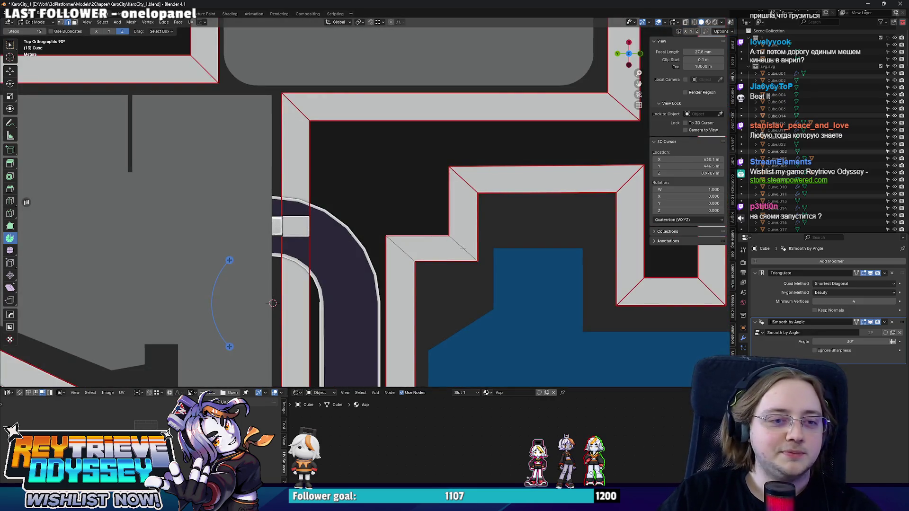
Box-select the curb faces around the corner in X-ray and check the block in perspective
scroll(397, 223, "down", 2)
key("alt+z")
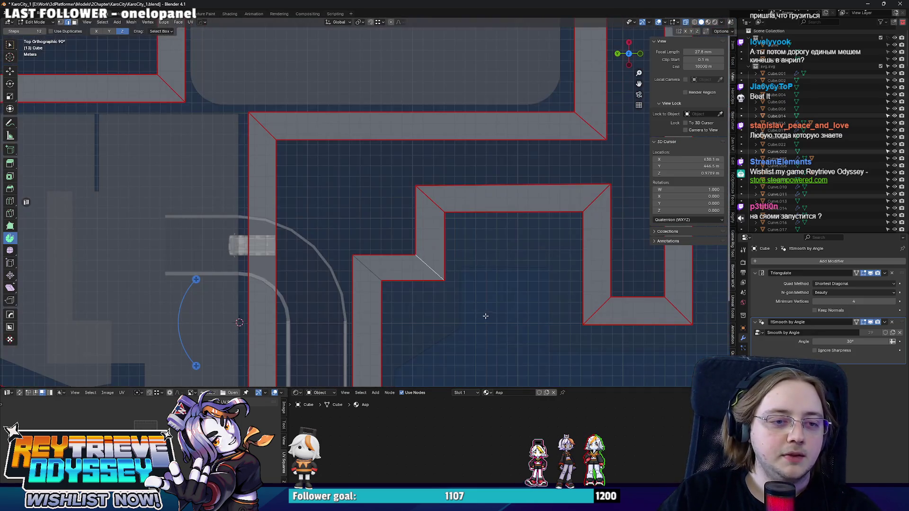
left_click_drag(488, 312, 323, 224)
key("Tab")
mouse_move(308, 213)
middle_mouse_down()
mouse_move(290, 189)
mouse_move(322, 196)
mouse_move(288, 190)
mouse_move(358, 254)
mouse_move(487, 288)
mouse_move(387, 225)
mouse_move(343, 216)
mouse_move(350, 192)
middle_mouse_up()
key("Tab")
Add an edge loop across the curb, flatten it with S X 0, and shift it about 7 m along X
key("ctrl+r")
left_click(341, 204)
key("s")
key("x")
key("0")
key("Return")
key("g")
key("y")
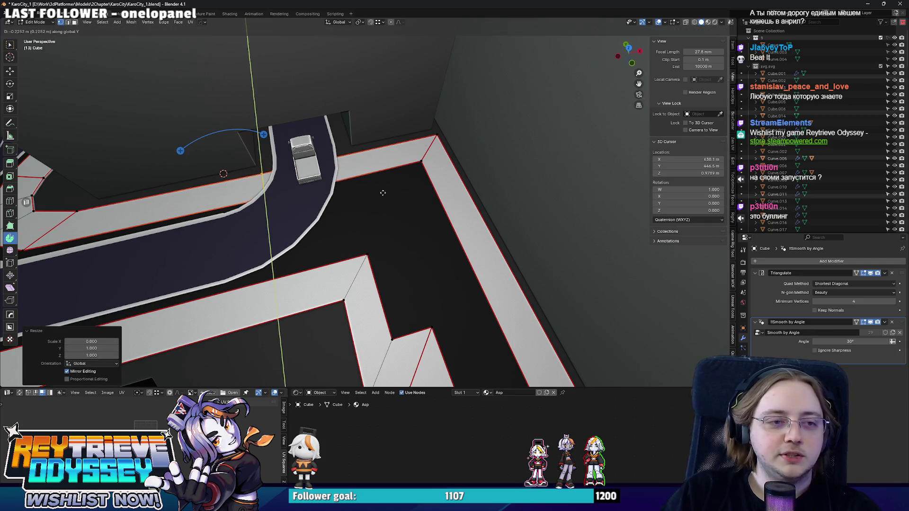
key("x")
left_click(362, 244)
Select the seam-bounded floor faces and assign them the Bord material
left_click(367, 268)
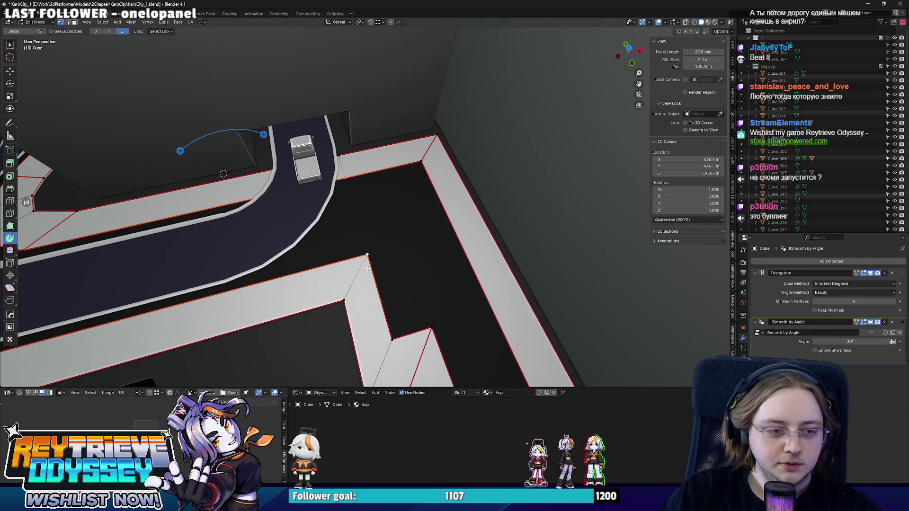
left_click(367, 256, "shift")
key("ctrl+l")
scroll(375, 213, "down", 3)
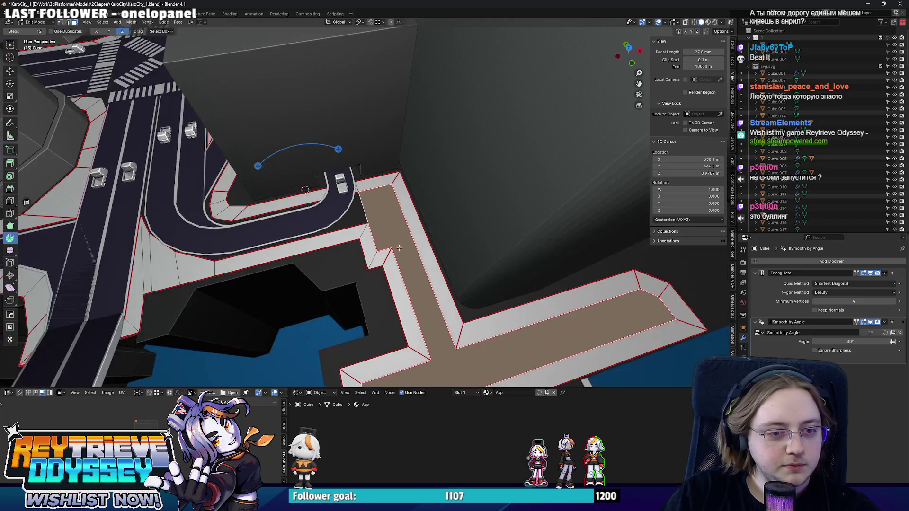
left_click(743, 389)
left_click(785, 270)
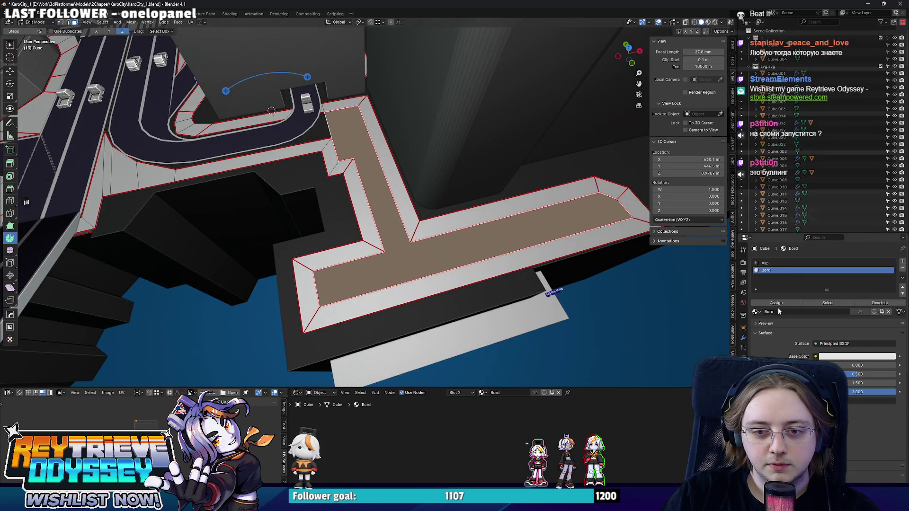
left_click(776, 303)
scroll(453, 258, "up", 3)
key("alt+a")
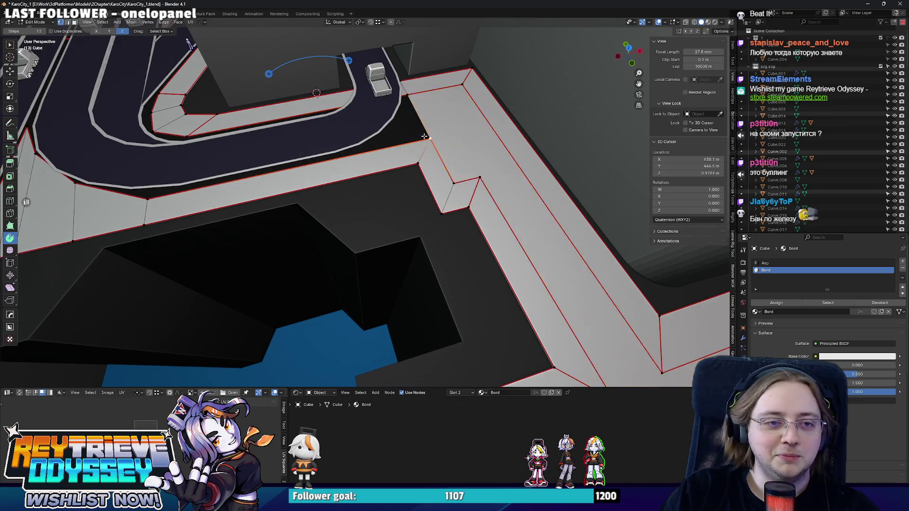
scroll(428, 204, "up", 3)
From the top view, move the border edges about 7.4 m along X
key("KP_7")
scroll(417, 207, "up", 2)
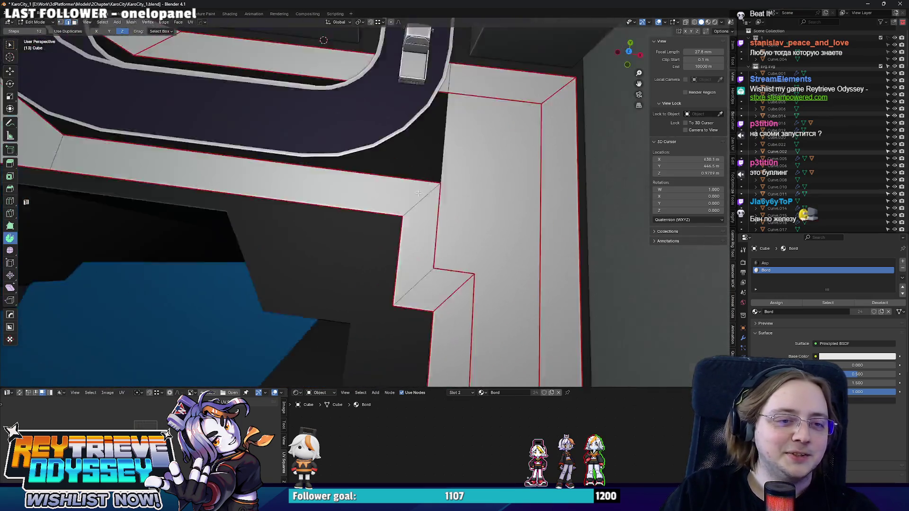
middle_click_drag(405, 205, 412, 232)
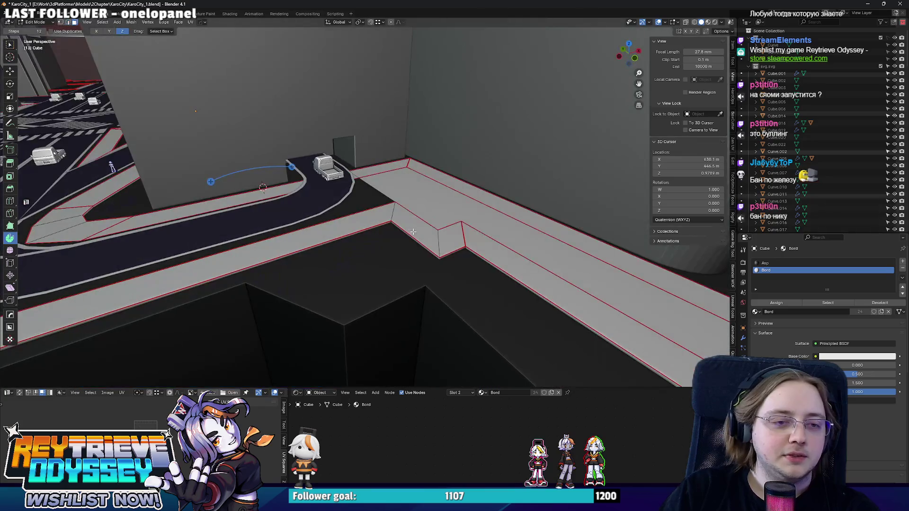
key("KP_7")
key("g")
key("x")
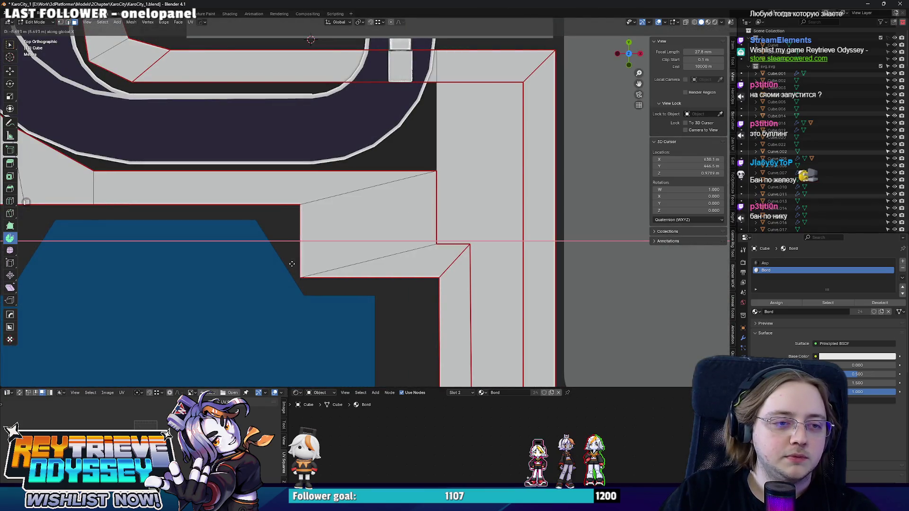
left_click(308, 269)
Angle the corner: move the inner corner vertex along Y and the outer one about 4 m left
key("alt+z")
left_click(317, 204)
key("g")
key("y")
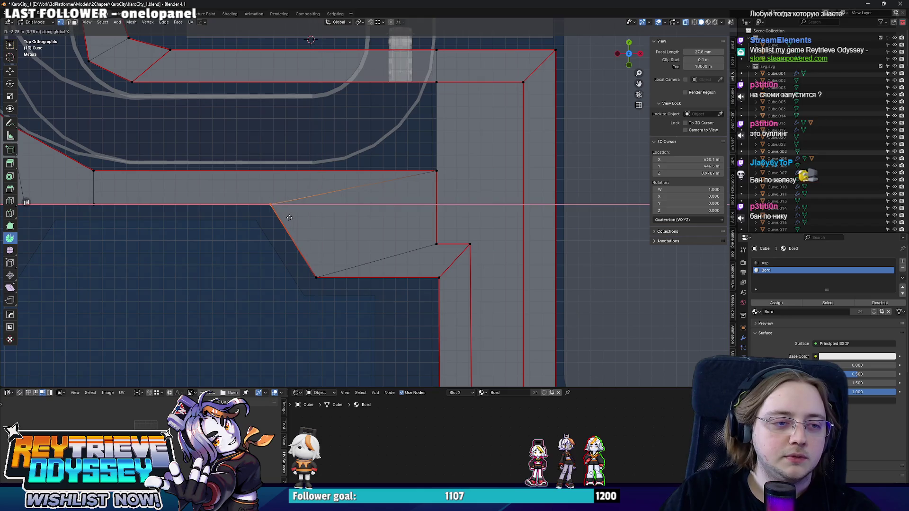
left_click(289, 218)
key("alt+z")
middle_click_drag(424, 176, 407, 216, "shift")
key("alt+z")
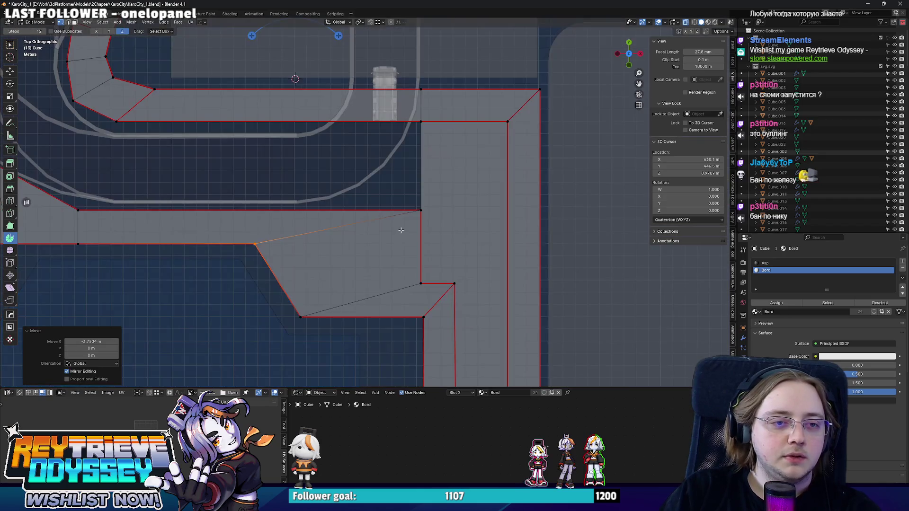
left_click(420, 210)
key("g")
key("x")
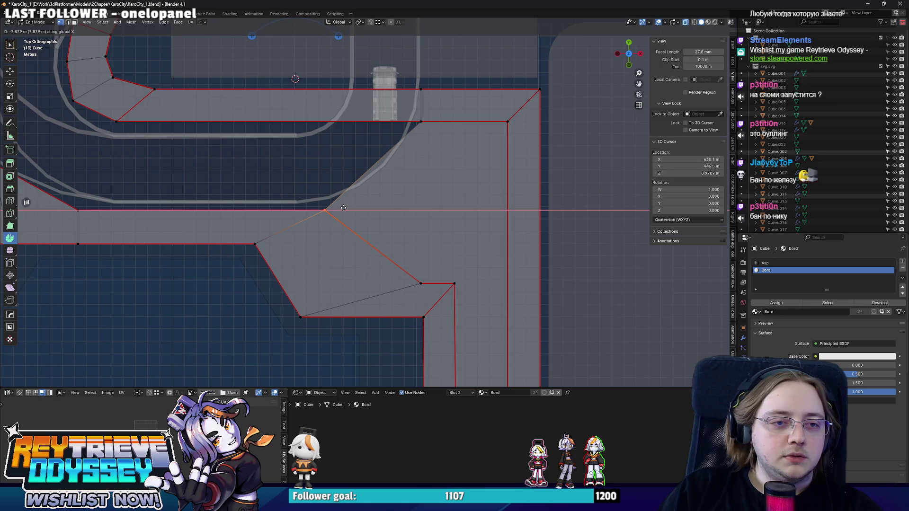
left_click(343, 208)
Add an edge loop along the right strip, flatten it along Y, then undo it
key("ctrl+r")
left_click(515, 185)
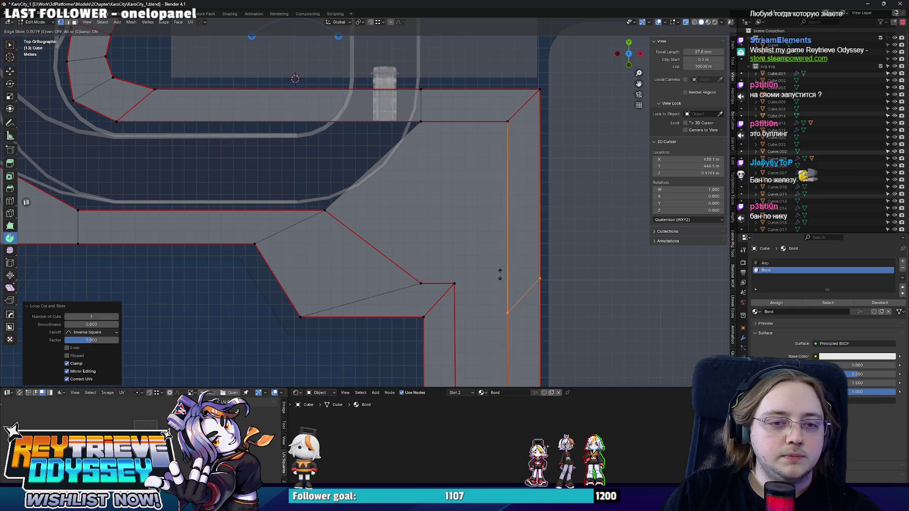
left_click(490, 146)
key("s")
key("x")
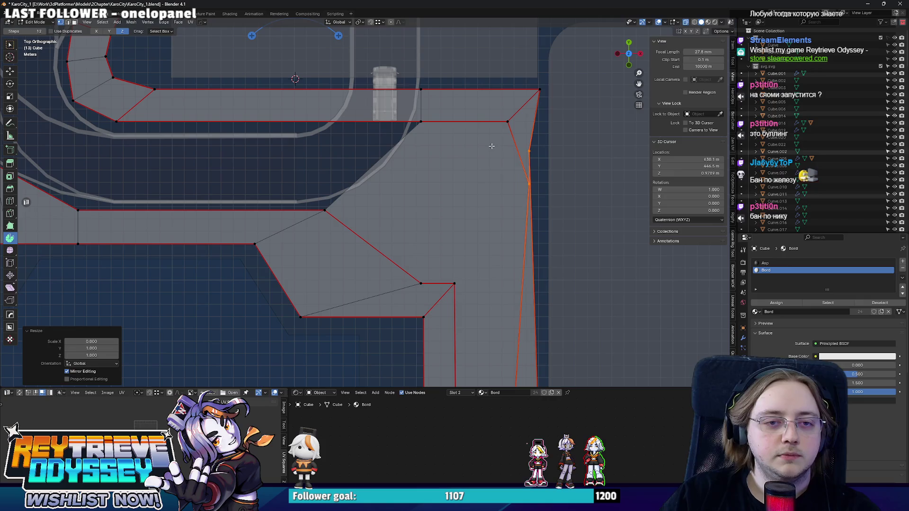
key("y")
key("0")
key("Return")
key("g")
key("g")
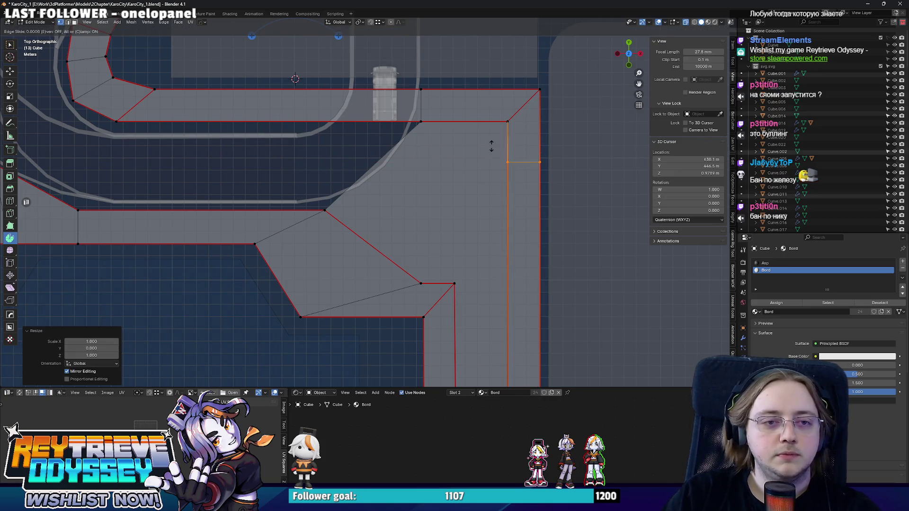
key("Escape")
key("ctrl+z")
key("ctrl+z")
key("ctrl+z")
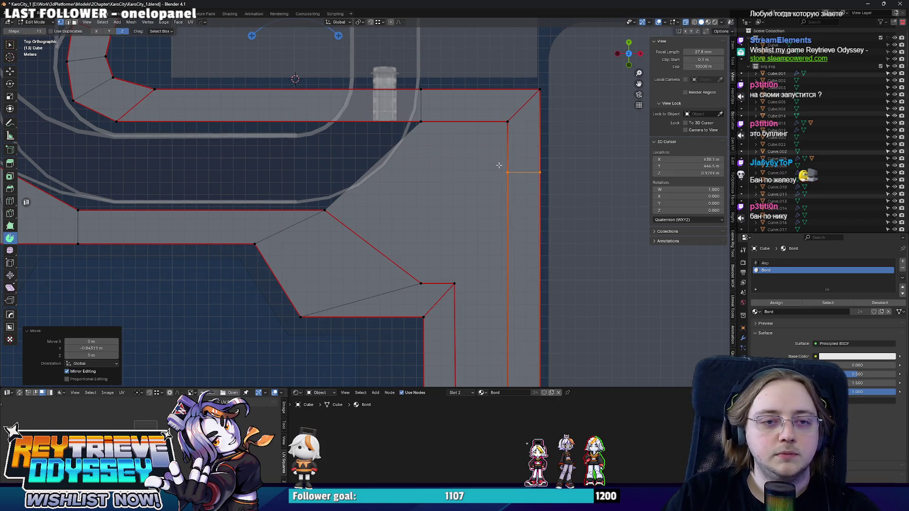
In vertex mode, move a vertex along Y, then leave Edit Mode and orbit to perspective
right_click(360, 170)
key("1")
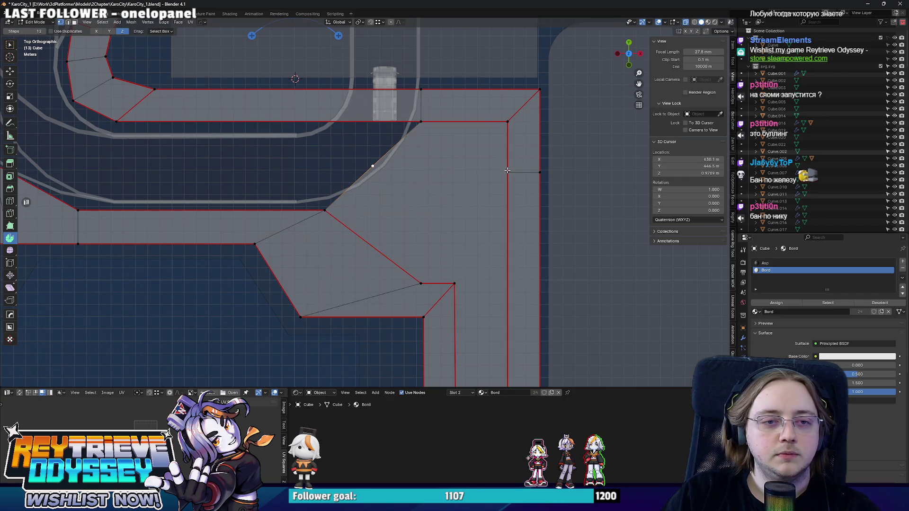
key("g")
key("y")
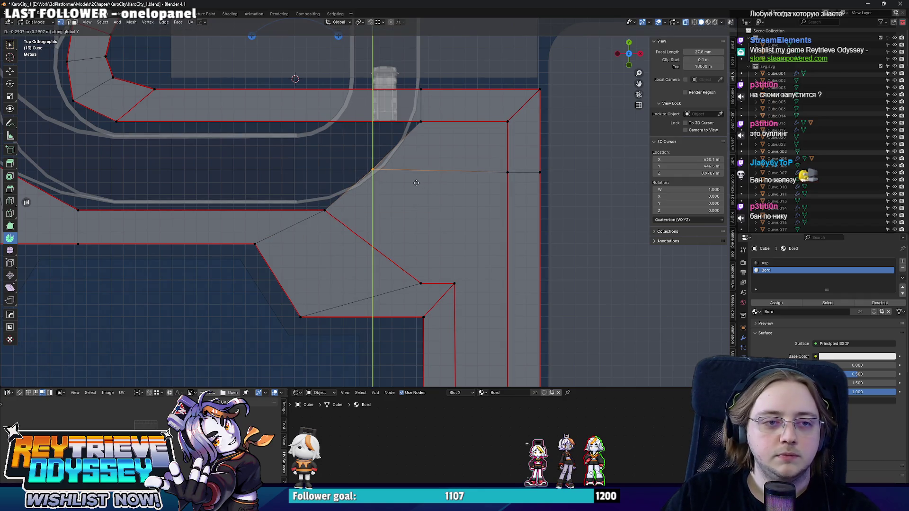
left_click(417, 182)
key("Tab")
mouse_move(311, 176)
middle_mouse_down()
mouse_move(404, 203)
mouse_move(427, 167)
mouse_move(390, 169)
mouse_move(410, 171)
middle_mouse_up()
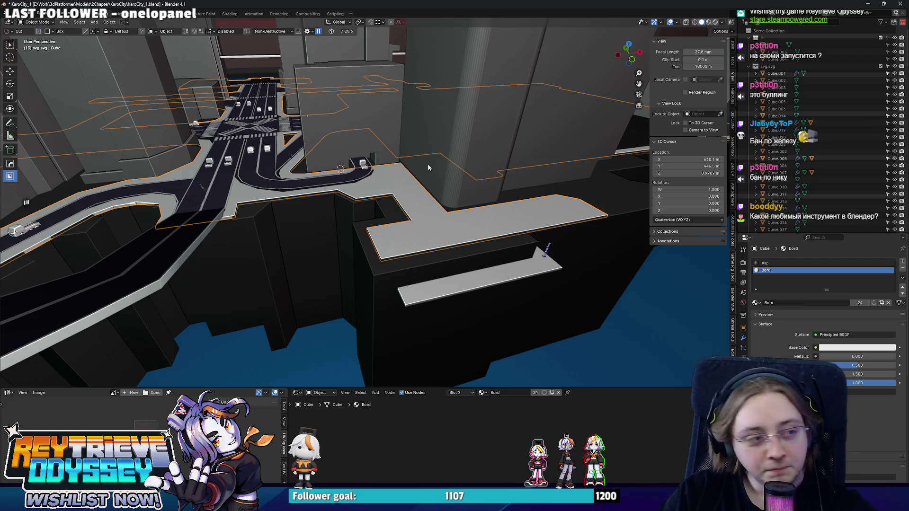
Add an unslid loop cut to the island shape beside the road loop
mouse_move(427, 167)
middle_mouse_down()
mouse_move(388, 170)
mouse_move(382, 228)
mouse_move(378, 218)
mouse_move(415, 290)
mouse_move(399, 215)
middle_mouse_up()
key("KP_7")
left_click(413, 220)
key("Tab")
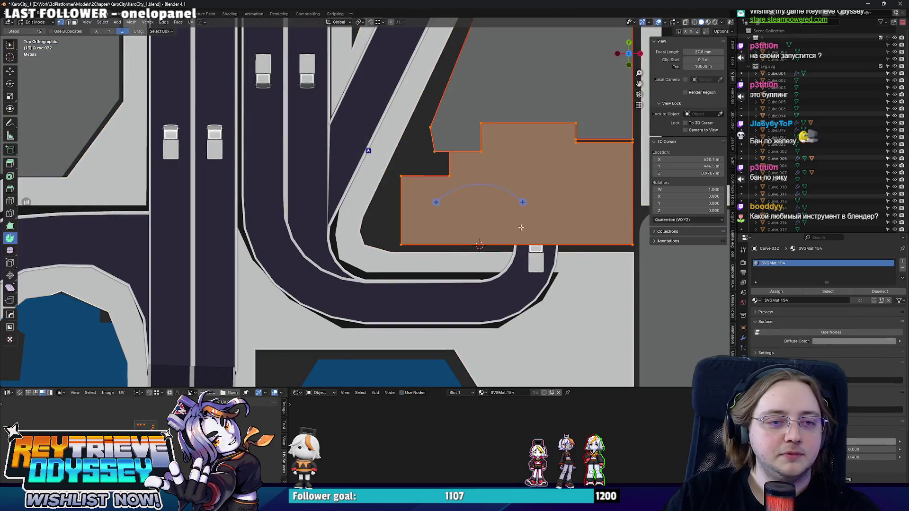
mouse_move(521, 227)
middle_mouse_down()
mouse_move(426, 222)
mouse_move(376, 252)
middle_mouse_up()
key("ctrl+r")
left_click(403, 222)
right_click(402, 223)
Bevel the selected corner vertex into a rounded corner
key("KP_7")
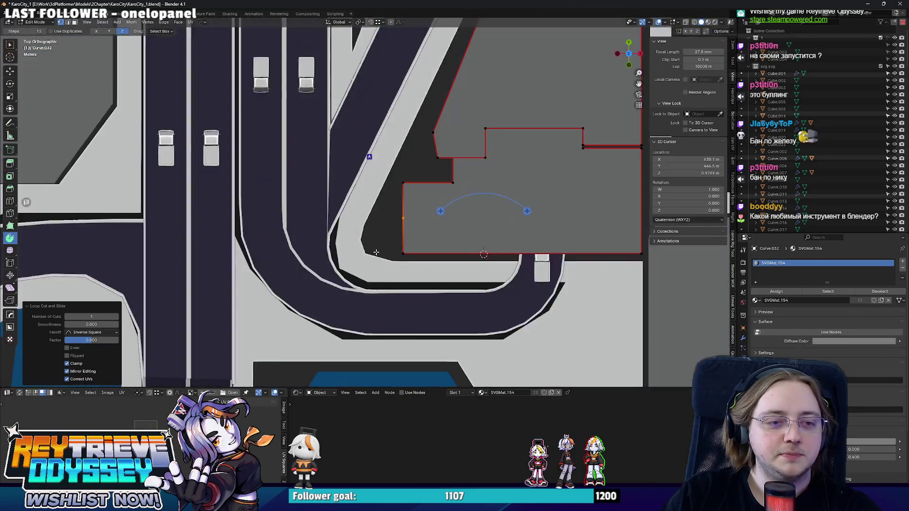
scroll(376, 252, "up", 2)
key("g")
right_click(366, 223)
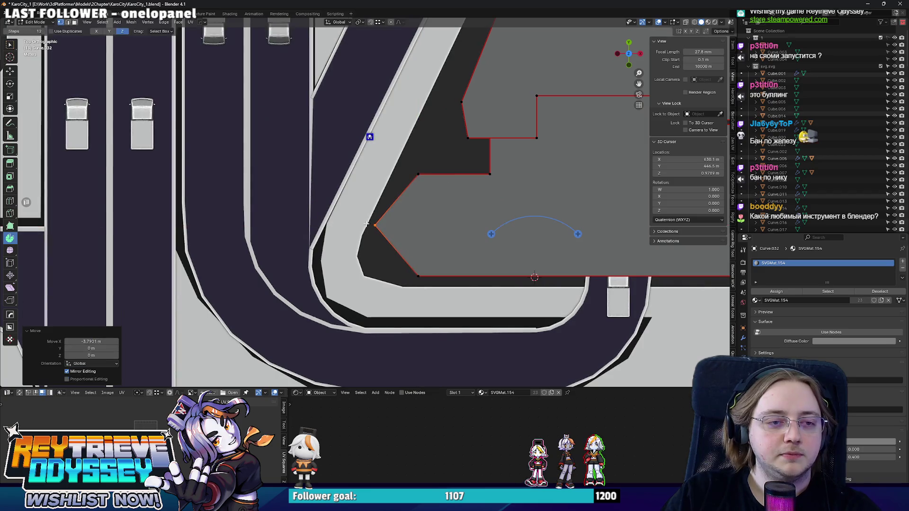
middle_click_drag(366, 223, 407, 222)
key("KP_7")
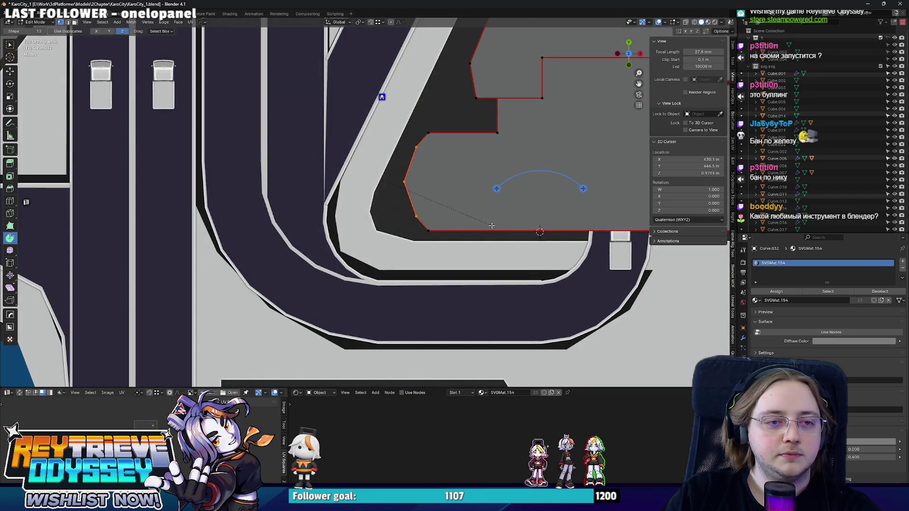
left_click(492, 225)
Switch the viewport to solid shading and confirm the earlier vertex move
key("Tab")
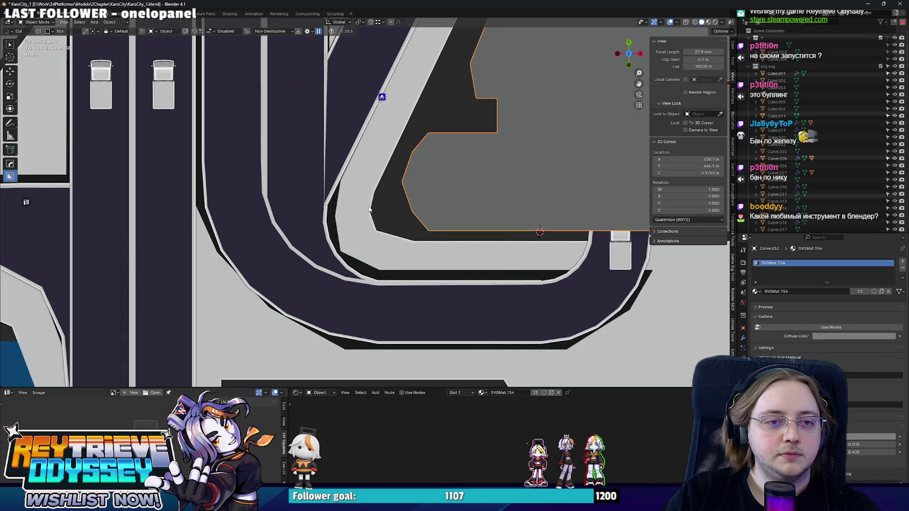
scroll(410, 206, "down", 2)
scroll(409, 206, "up", 3)
key("Tab")
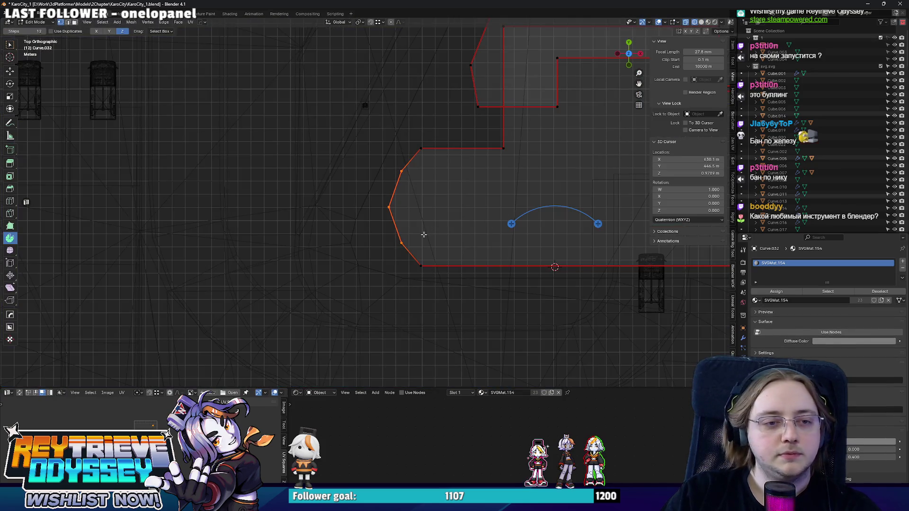
left_click(701, 22)
scroll(443, 232, "up", 2)
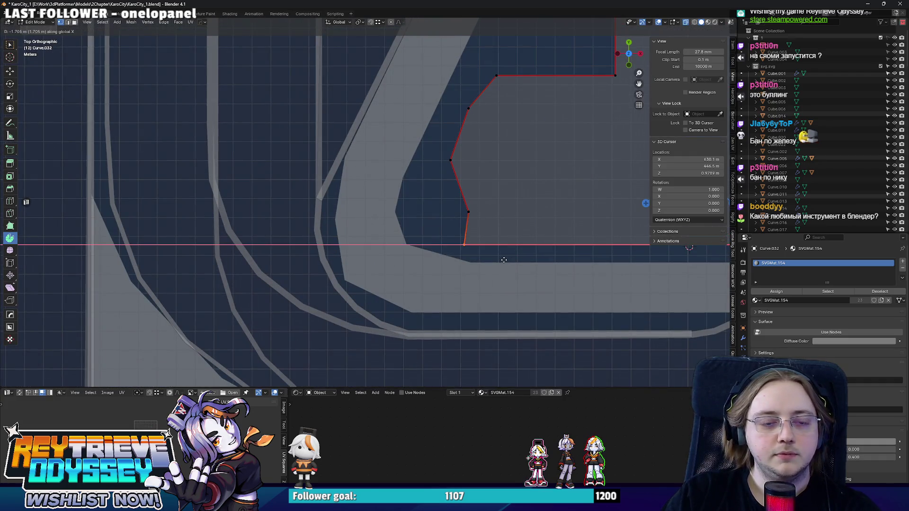
left_click(504, 260)
Move the footprint's lower corner vertex about 1.7 m left along X
left_click(468, 212)
key("g")
key("x")
left_click(456, 216)
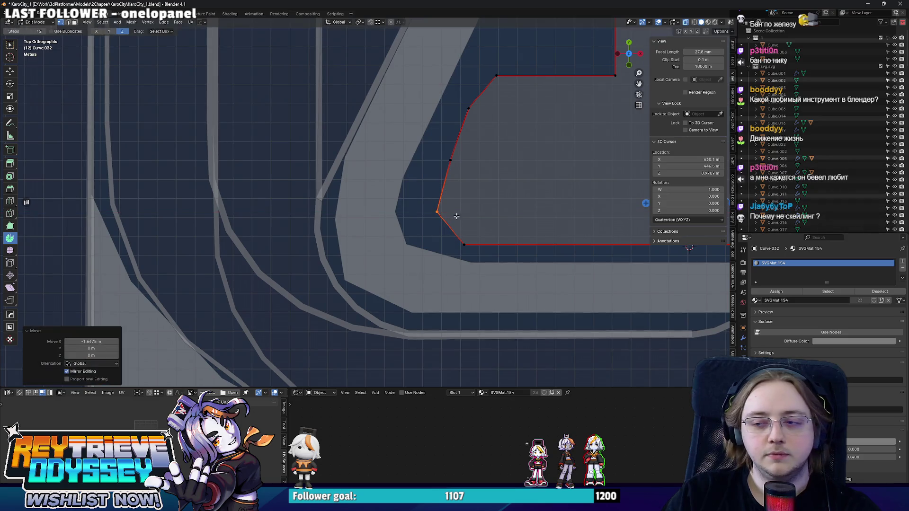
middle_click_drag(457, 216, 441, 244, "shift")
Reposition the remaining corner vertices along the footprint's slanted edge
left_click_drag(448, 218, 448, 218)
scroll(432, 233, "up", 1)
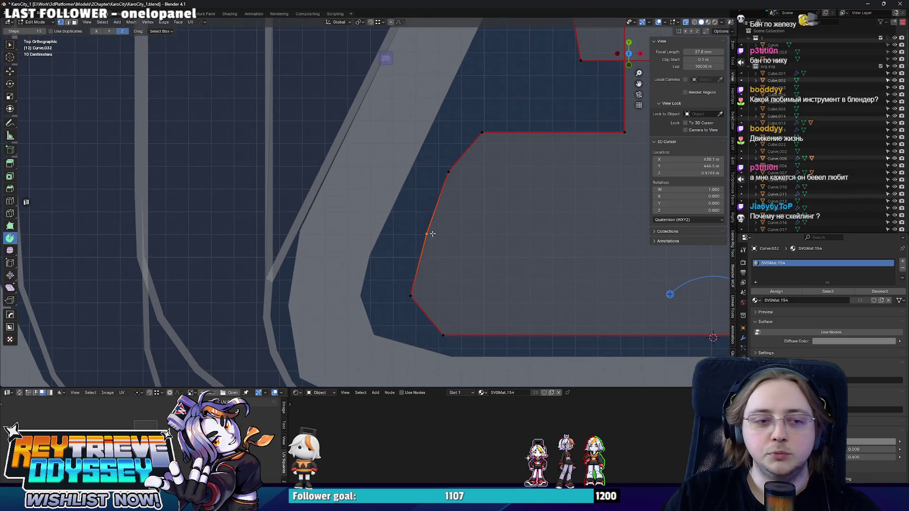
left_click(413, 231)
left_click_drag(430, 167, 486, 199)
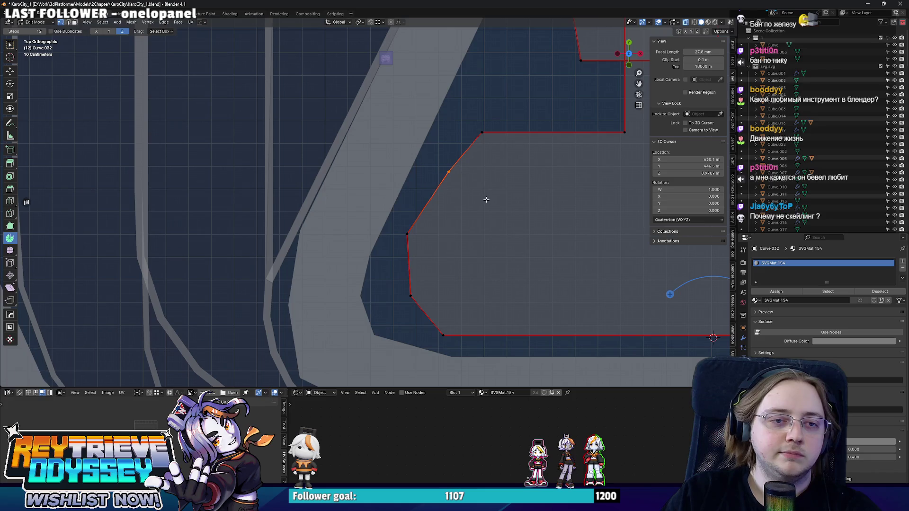
left_click(478, 197)
left_click(512, 141)
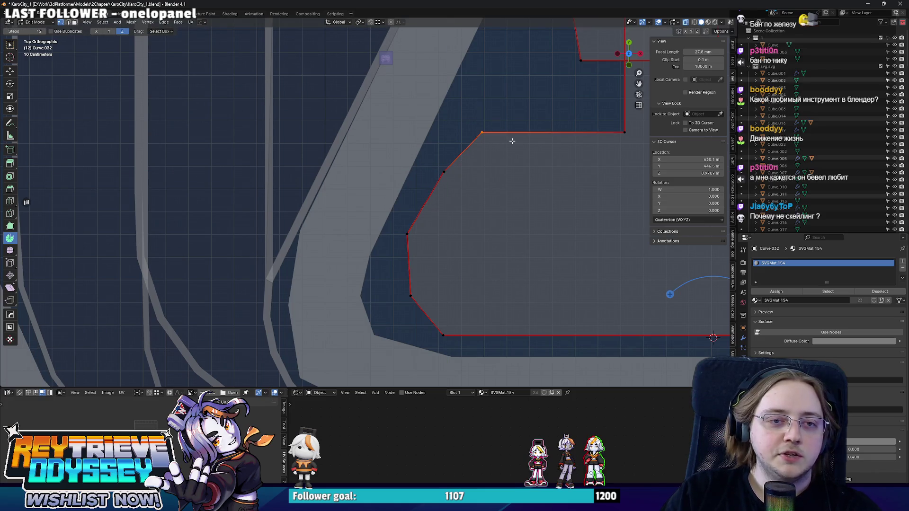
left_click(520, 141)
Apply Shade Smooth by Angle to the tower in Object Mode
key("Tab")
mouse_move(371, 138)
middle_mouse_down()
mouse_move(441, 164)
mouse_move(425, 197)
mouse_move(449, 240)
mouse_move(456, 156)
mouse_move(358, 166)
mouse_move(367, 172)
mouse_move(361, 219)
mouse_move(402, 199)
mouse_move(398, 173)
mouse_move(372, 223)
mouse_move(378, 213)
mouse_move(364, 199)
mouse_move(324, 210)
mouse_move(413, 254)
mouse_move(414, 209)
mouse_move(305, 226)
middle_mouse_up()
right_click(425, 196)
left_click(428, 182)
Inspect the tower footprint from top view with X-ray in Edit Mode
key("KP_7")
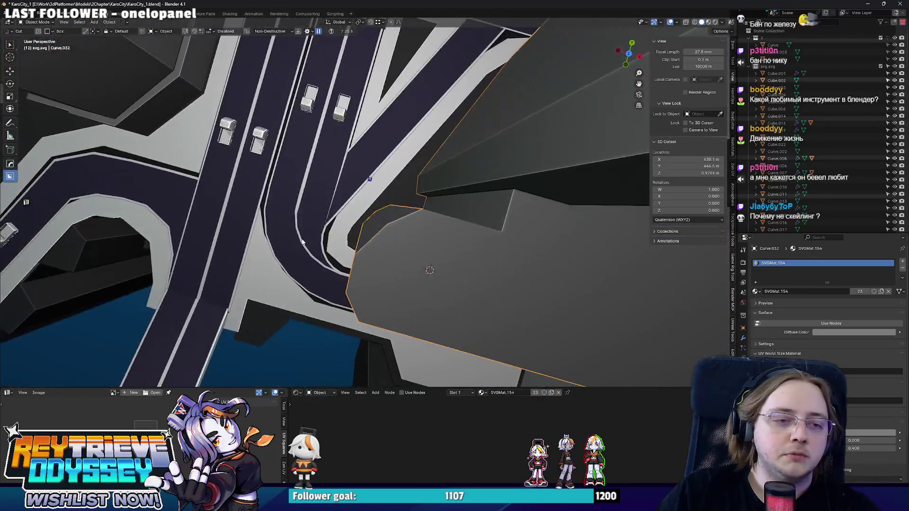
key("Tab")
key("alt+z")
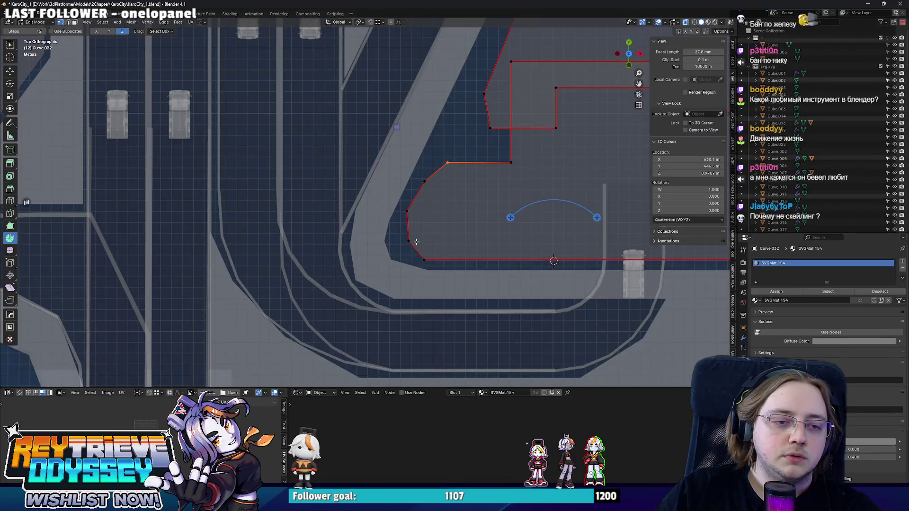
scroll(459, 251, "up", 3)
scroll(449, 251, "down", 2)
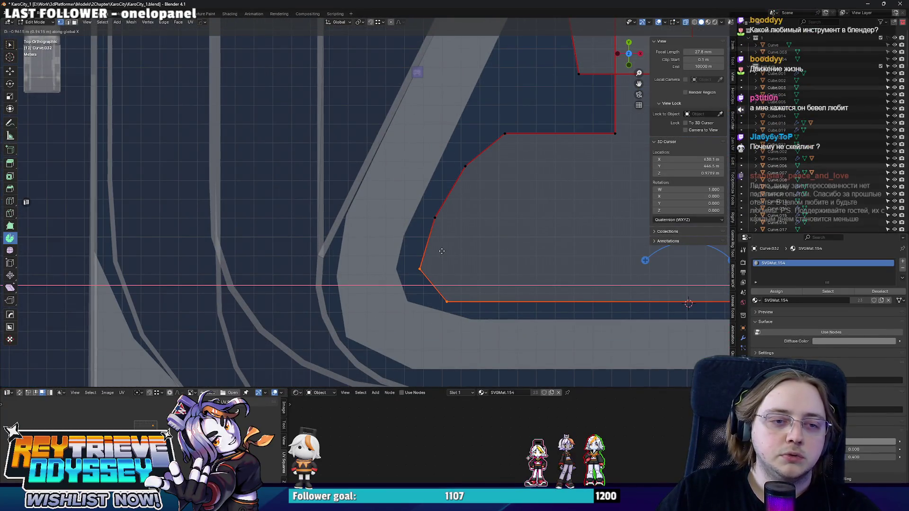
key("Tab")
key("alt+z")
middle_click_drag(443, 241, 452, 226)
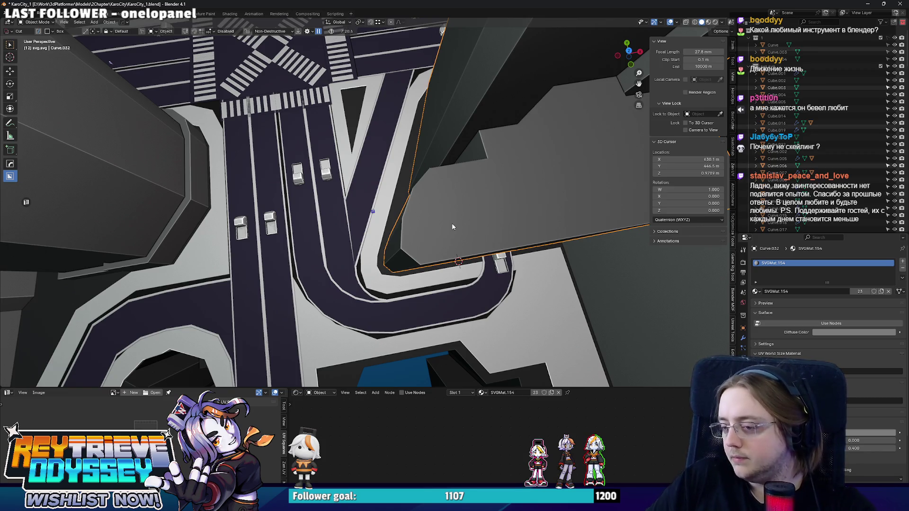
mouse_move(452, 227)
middle_mouse_down()
mouse_move(495, 203)
mouse_move(344, 209)
middle_mouse_up()
Bevel the tower's two vertical corner edges for a chamfered footprint
key("Tab")
left_click(392, 227, "shift")
right_click(479, 258)
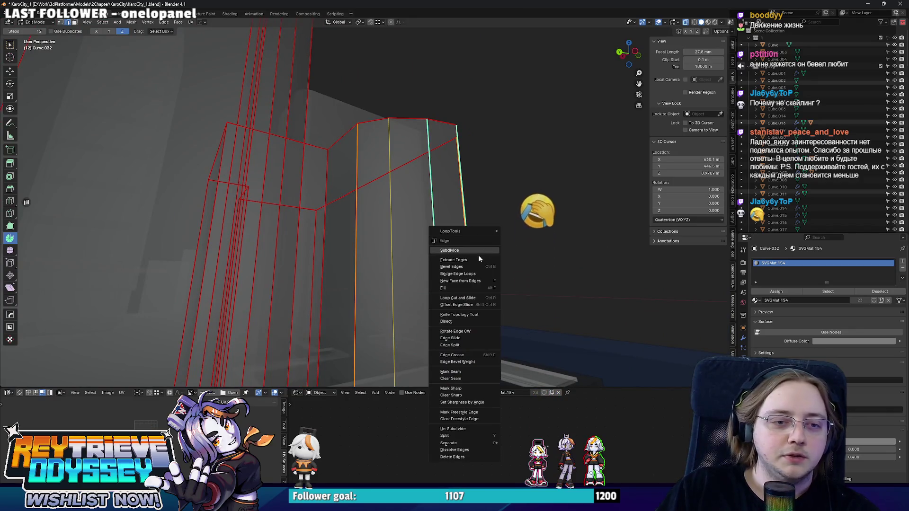
key("Tab")
mouse_move(454, 332)
middle_mouse_down()
mouse_move(416, 214)
mouse_move(487, 213)
mouse_move(408, 188)
mouse_move(404, 232)
middle_mouse_up()
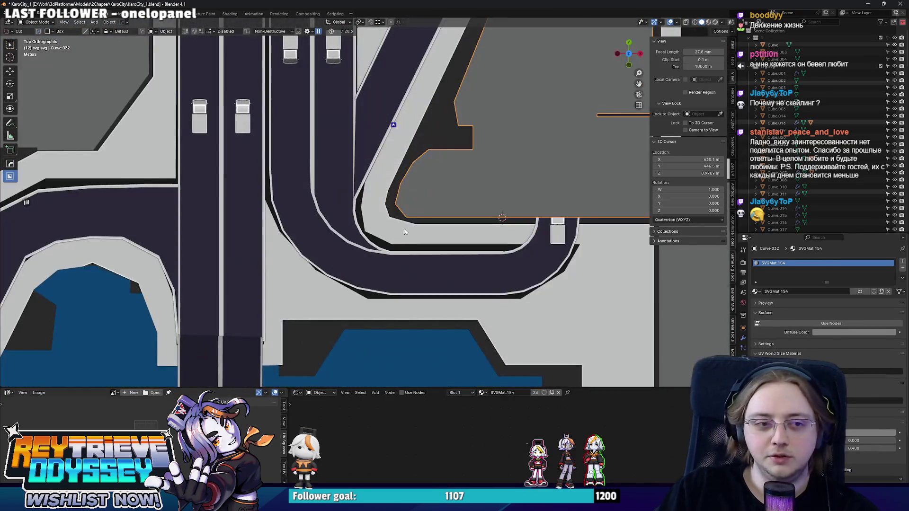
In top view, slide the selected footprint vertex along X
scroll(411, 196, "up", 2)
key("Tab")
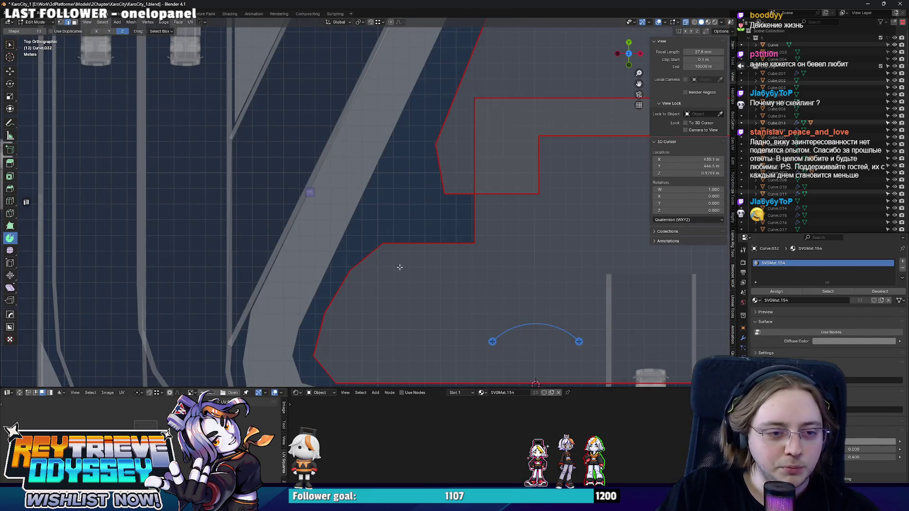
mouse_move(398, 264)
middle_mouse_down()
mouse_move(433, 239)
mouse_move(378, 297)
middle_mouse_up()
key("KP_7")
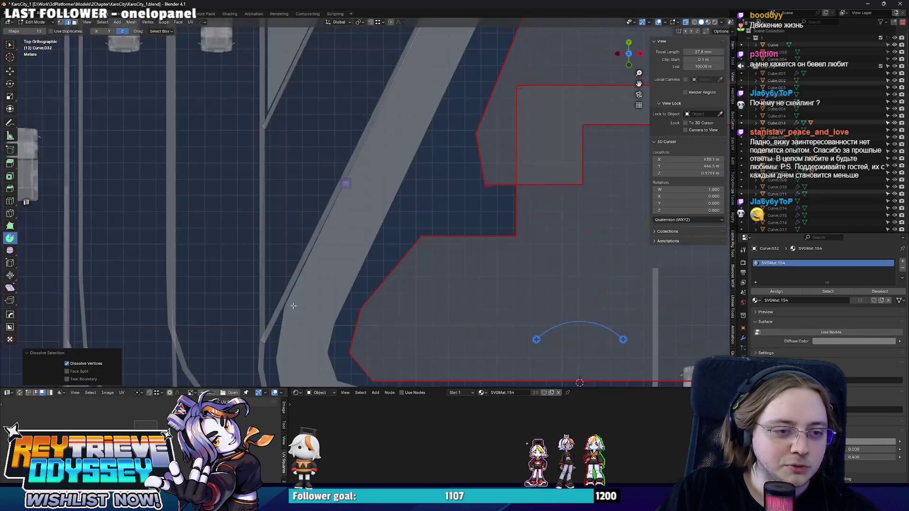
key("g")
key("x")
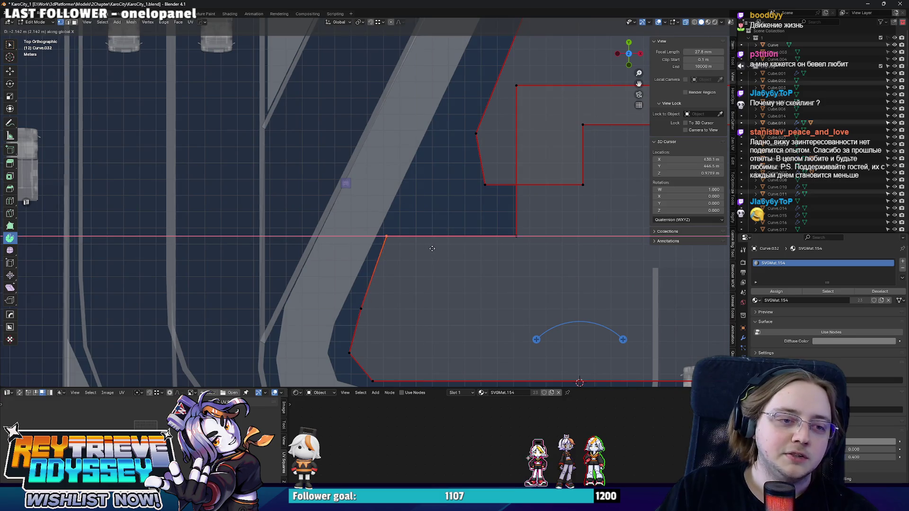
left_click(432, 249)
Shift another footprint vertex along the Y axis
middle_click_drag(425, 264, 461, 213, "shift")
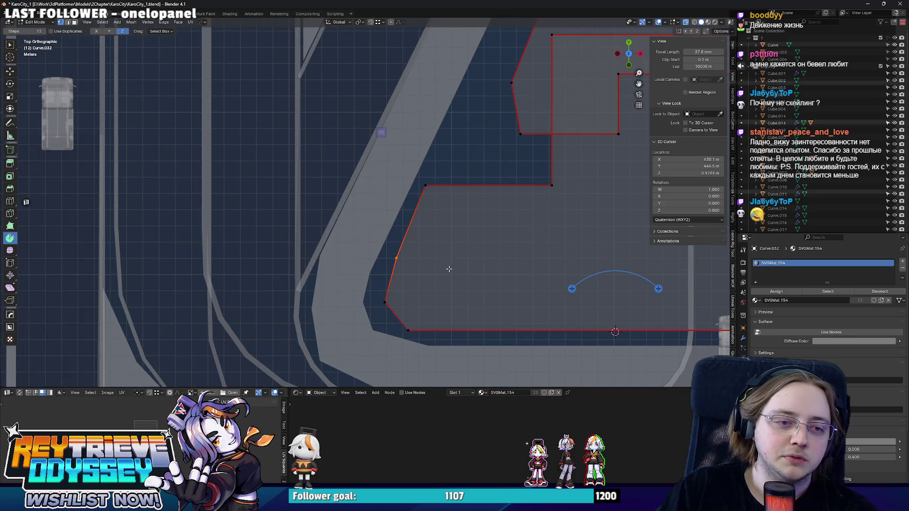
middle_click_drag(437, 270, 417, 288)
key("KP_7")
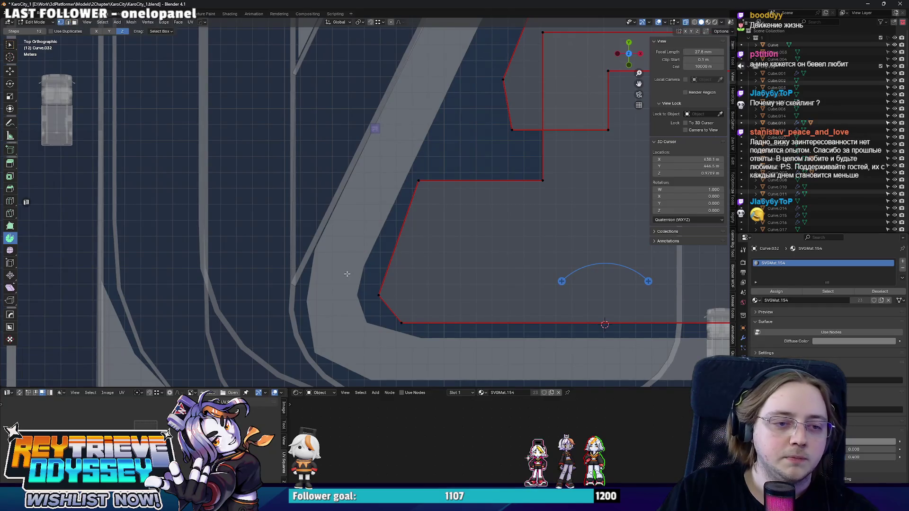
key("g")
key("y")
left_click(393, 305)
Move the bottom corner vertex left along X and return to Object Mode
left_click(401, 323)
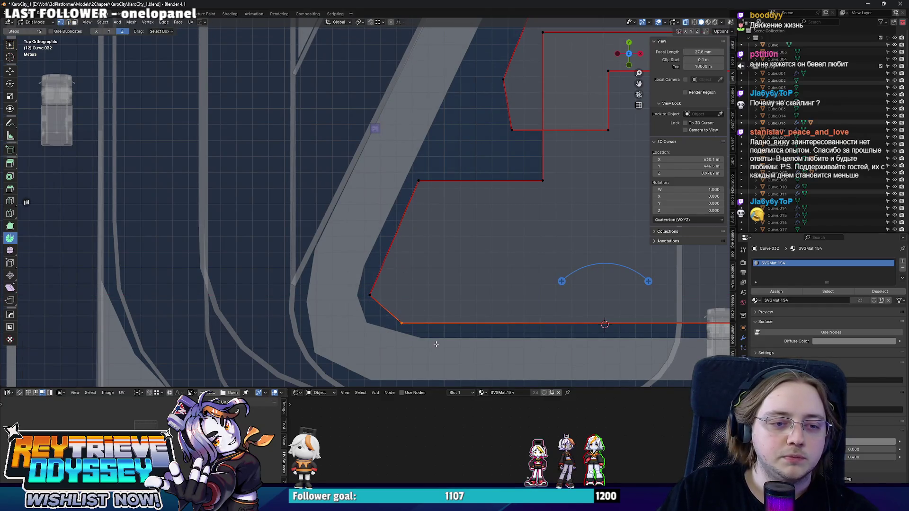
key("g")
key("x")
left_click(422, 340)
key("Tab")
scroll(406, 243, "down", 5)
mouse_move(405, 243)
middle_mouse_down()
mouse_move(426, 183)
mouse_move(417, 266)
mouse_move(393, 178)
mouse_move(385, 185)
mouse_move(395, 253)
mouse_move(406, 202)
middle_mouse_up()
Lower the tower's top face about 21.7 m along Z
key("Tab")
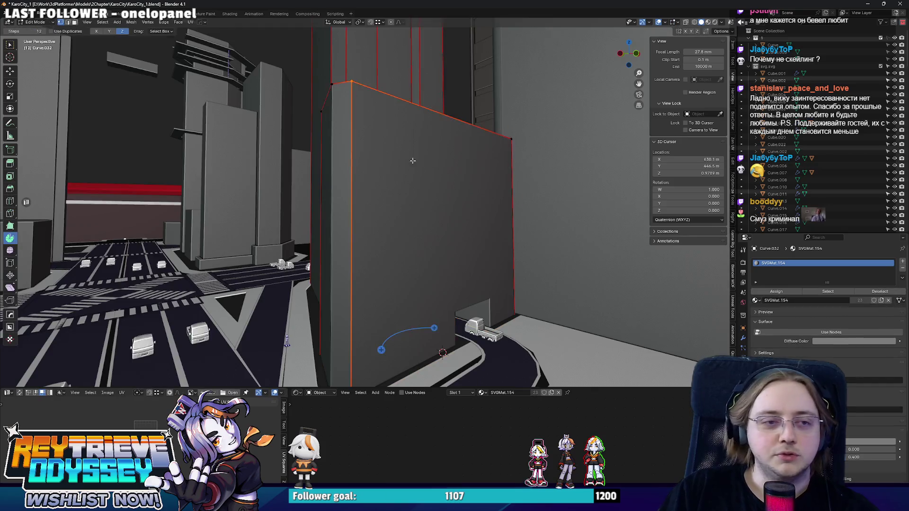
middle_click_drag(411, 158, 393, 75)
left_click(392, 96)
key("g")
key("z")
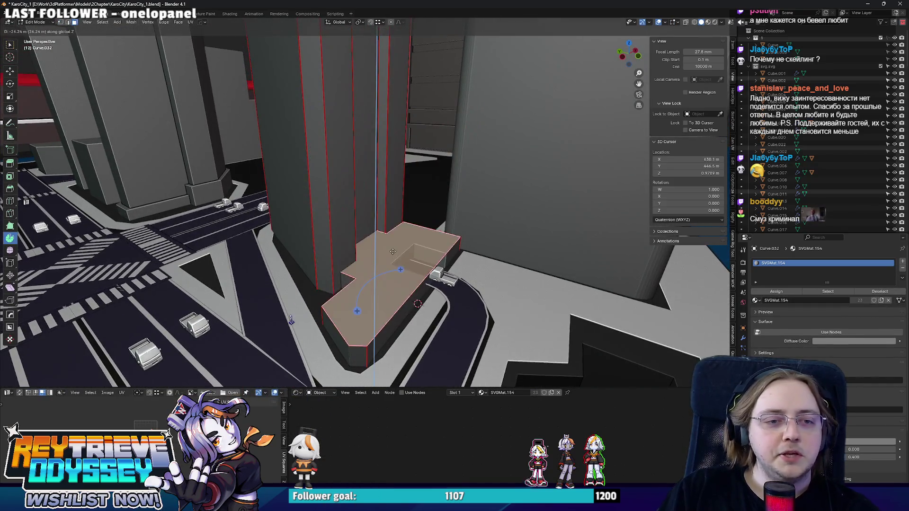
left_click(394, 227)
middle_click_drag(394, 228, 413, 248)
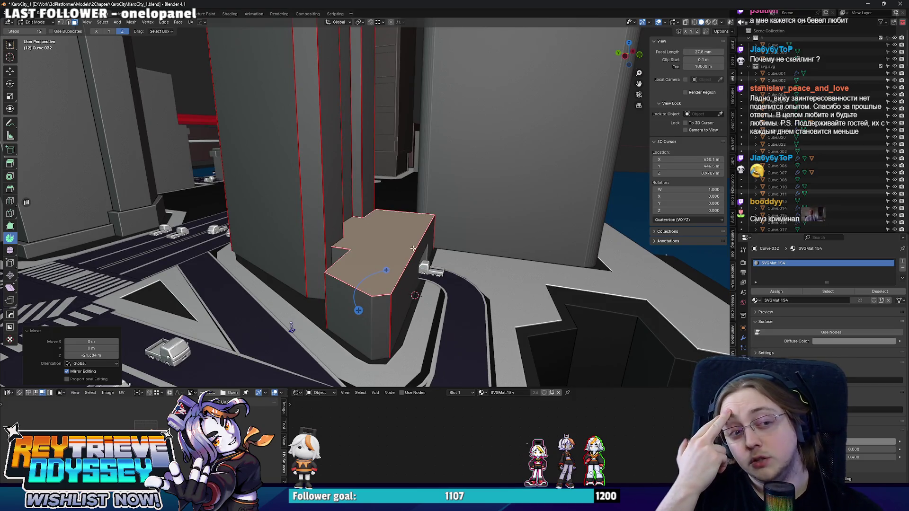
middle_click_drag(434, 242, 476, 238)
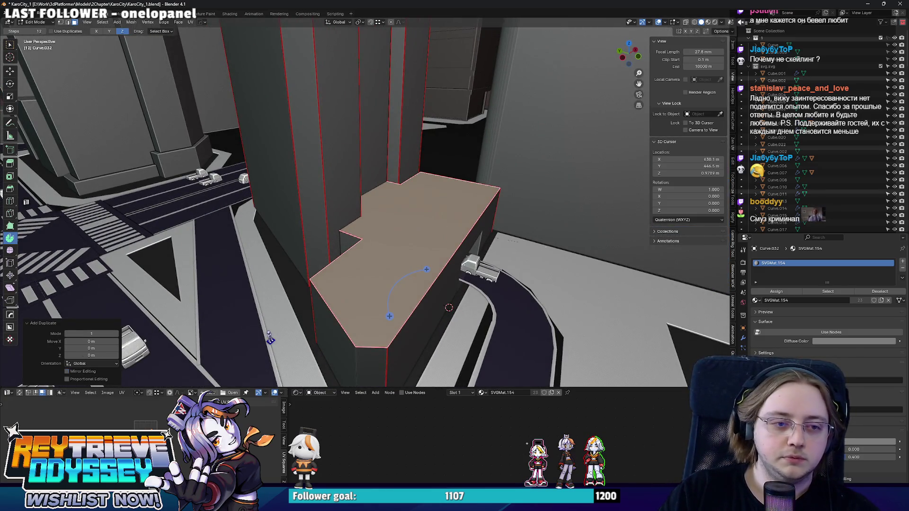
Grow the selection to the side faces and push them inward 1.73 m
key("s")
key("Escape")
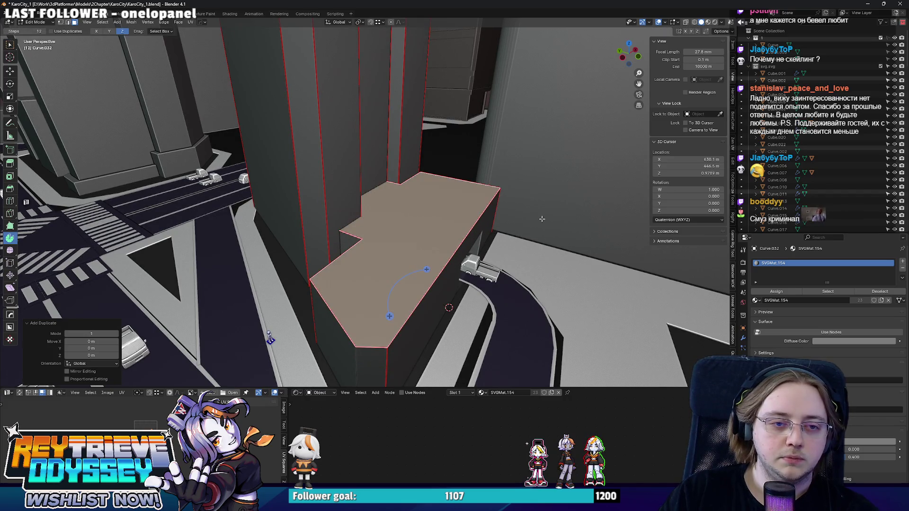
key("ctrl+z")
key("ctrl+KP_Add")
key("s")
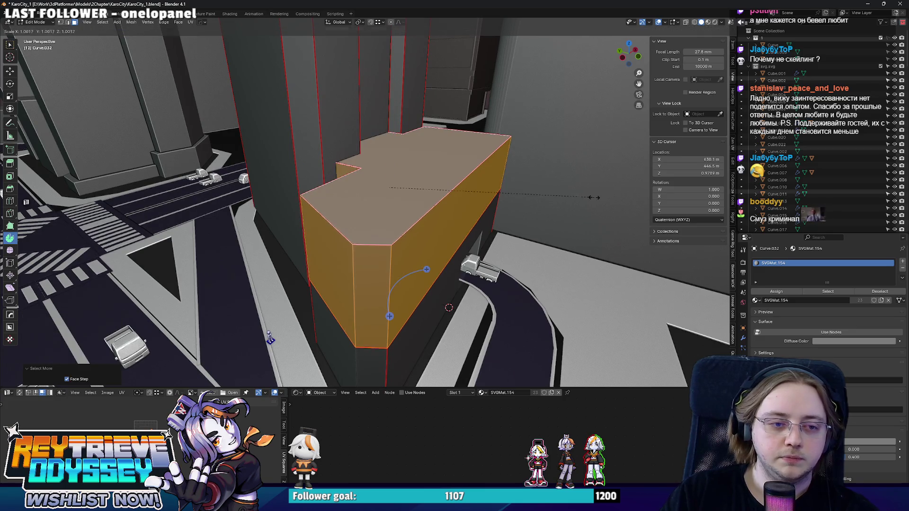
key("Escape")
key("alt+s")
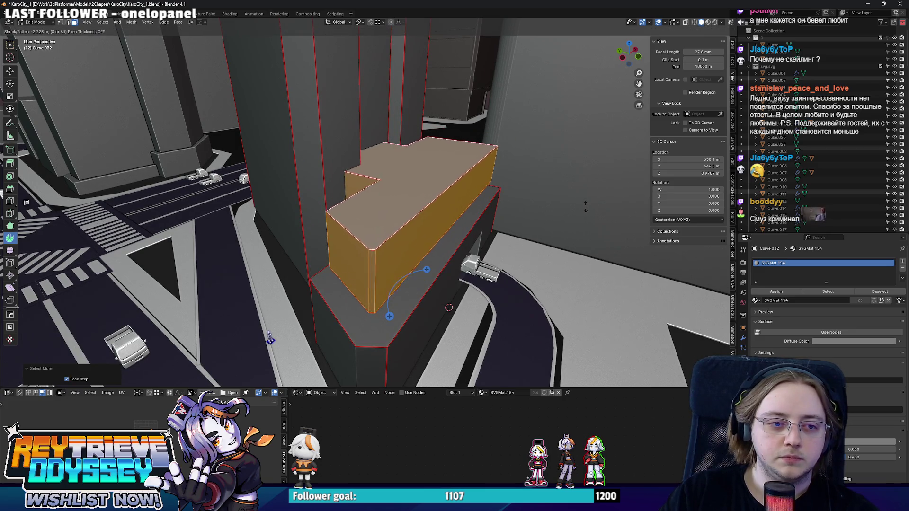
left_click(586, 205)
Shift the small vertical faces along Y and one face along X
mouse_move(586, 205)
middle_mouse_down()
mouse_move(409, 175)
mouse_move(395, 226)
mouse_move(474, 272)
mouse_move(386, 222)
mouse_move(340, 232)
mouse_move(479, 220)
mouse_move(425, 210)
mouse_move(265, 221)
mouse_move(382, 189)
mouse_move(337, 195)
middle_mouse_up()
left_click(349, 194)
key("g")
key("y")
left_click(397, 223)
left_click(325, 246)
key("g")
key("y")
left_click(359, 224)
key("g")
key("x")
left_click(258, 222)
Move a side face along Y and scale the large side face along X
left_click(337, 194)
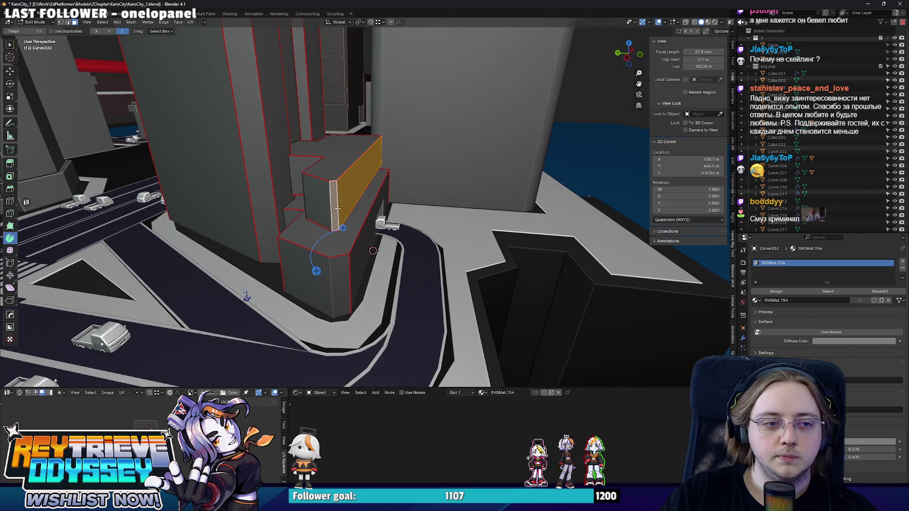
key("g")
key("y")
left_click(351, 217)
middle_click_drag(351, 217, 353, 211)
left_click(365, 184)
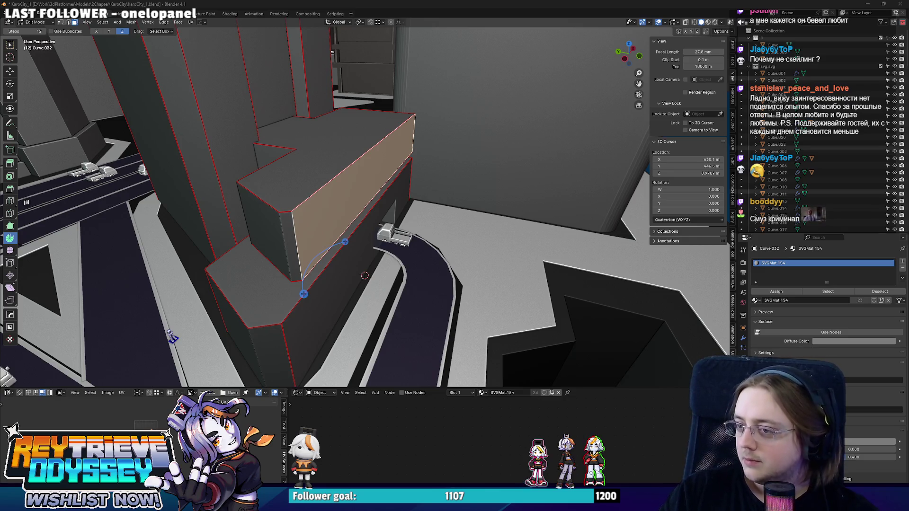
mouse_move(276, 174)
middle_mouse_down()
mouse_move(312, 167)
mouse_move(328, 237)
middle_mouse_up()
key("s")
key("x")
left_click(313, 167)
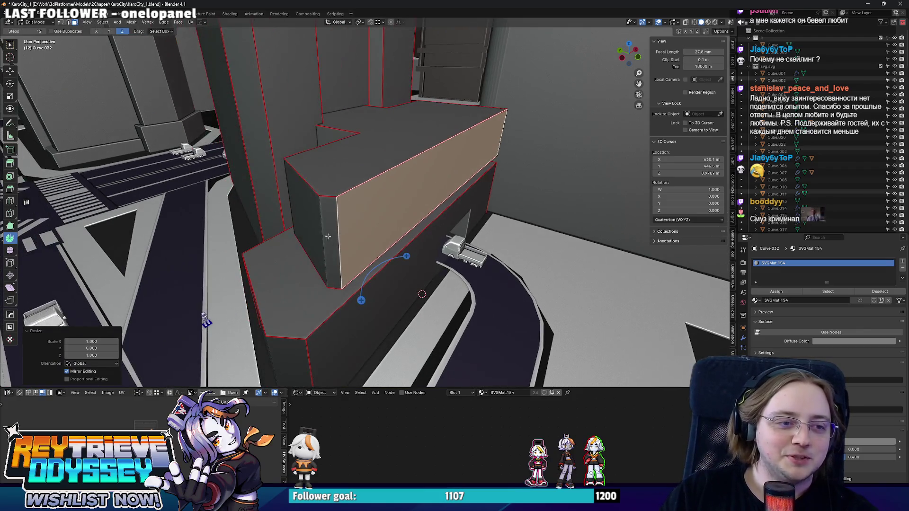
Lower the end face about 1 m, then move it with the side face along Y
left_click(328, 237, "shift")
key("g")
key("z")
left_click(488, 185)
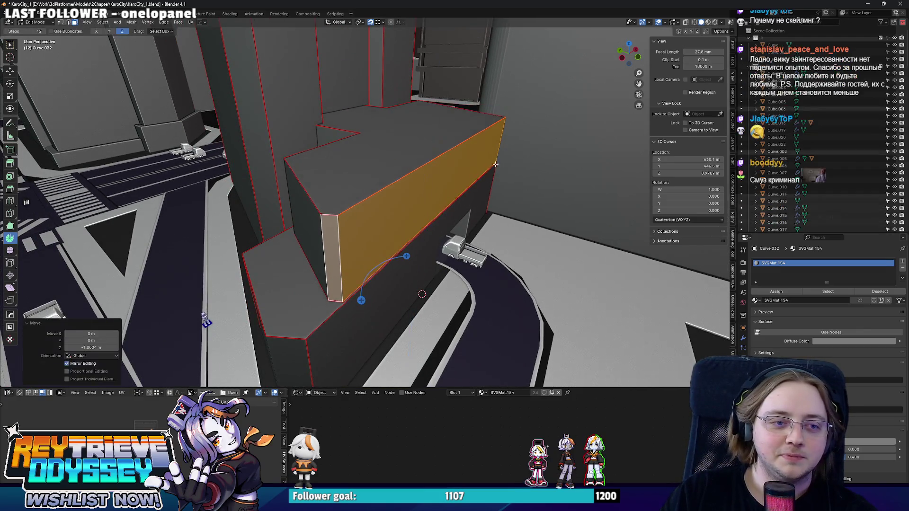
mouse_move(488, 184)
middle_mouse_down()
mouse_move(440, 170)
mouse_move(480, 164)
mouse_move(418, 284)
mouse_move(416, 194)
mouse_move(403, 205)
middle_mouse_up()
left_click(480, 164, "shift")
key("g")
key("y")
left_click(487, 155)
Select the connected upper block, disable snapping, lower it about 1.6 m and nudge it along Y
key("ctrl+l")
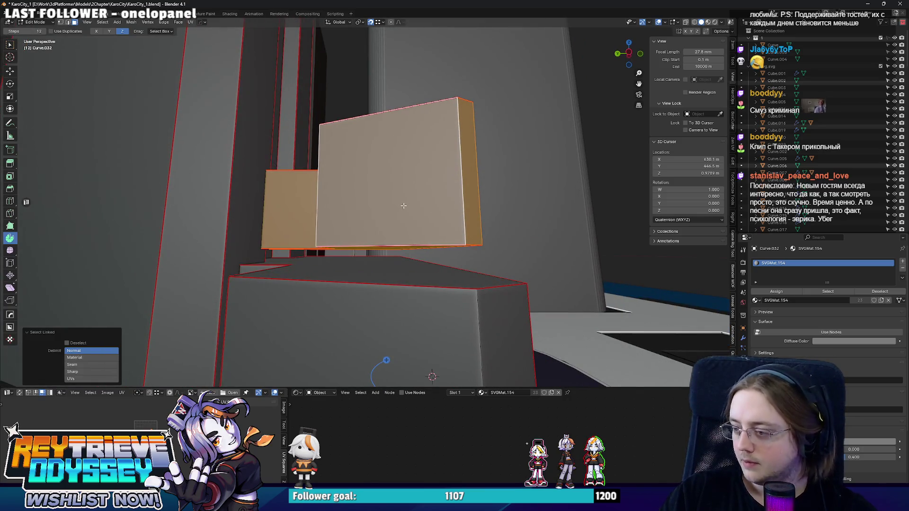
key("shift+Tab")
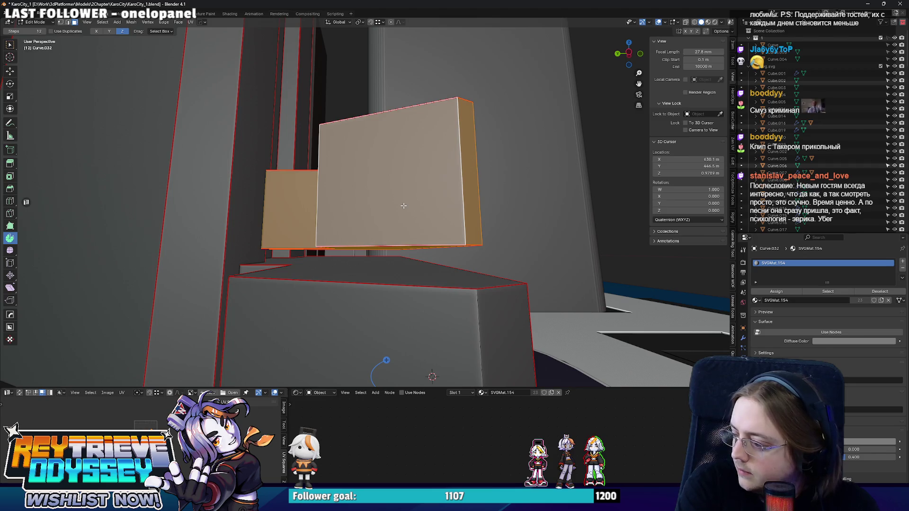
mouse_move(403, 206)
middle_mouse_down()
mouse_move(385, 211)
mouse_move(371, 235)
mouse_move(393, 241)
mouse_move(382, 247)
mouse_move(399, 260)
mouse_move(422, 236)
mouse_move(473, 286)
middle_mouse_up()
key("g")
key("z")
left_click(375, 220)
key("g")
key("y")
left_click(382, 247)
mouse_move(401, 245)
middle_mouse_down()
mouse_move(409, 218)
mouse_move(445, 225)
mouse_move(434, 217)
mouse_move(450, 217)
mouse_move(426, 208)
mouse_move(365, 213)
mouse_move(397, 180)
middle_mouse_up()
Raise the upper building block about 14.8 m along Z and leave Edit Mode
key("g")
key("z")
key("Escape")
key("Tab")
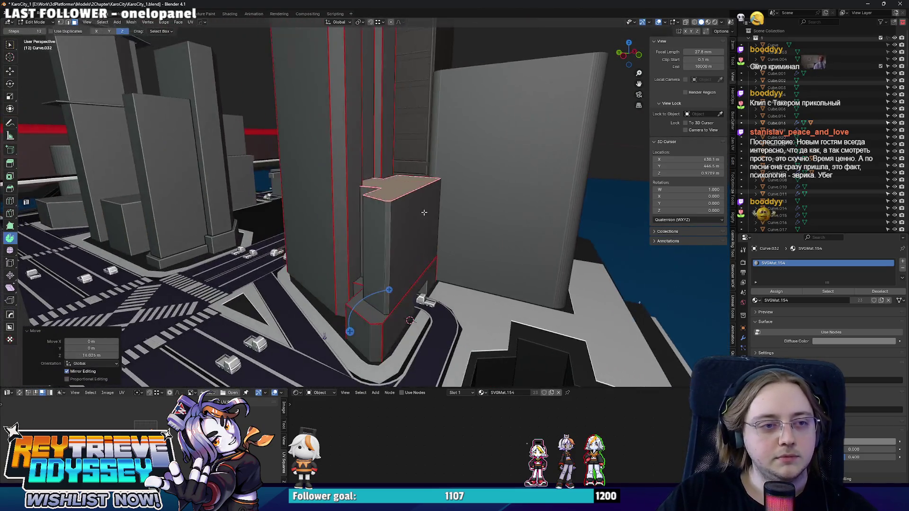
Fly through the city, then select Curve.007, frame it and enter Edit Mode
mouse_move(414, 142)
middle_mouse_down()
mouse_move(358, 201)
mouse_move(417, 258)
middle_mouse_up()
key("shift+grave")
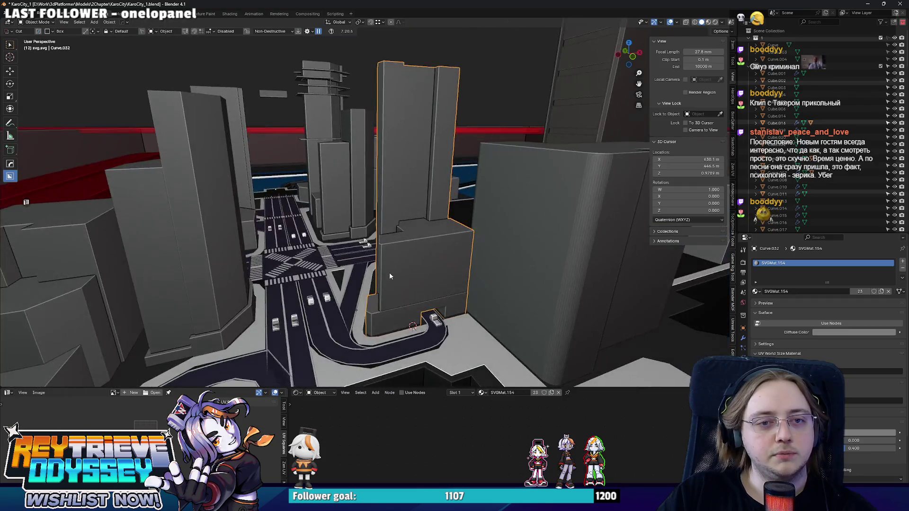
key("w")
key("w")
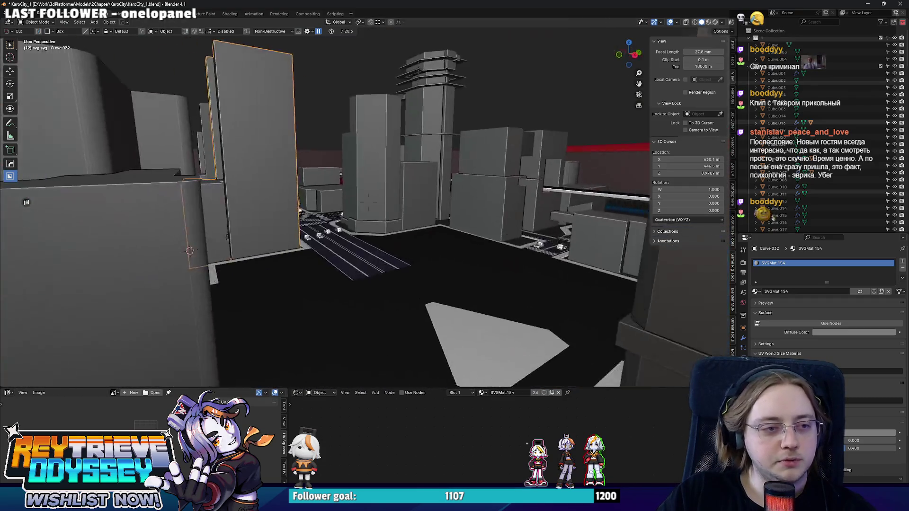
key("w")
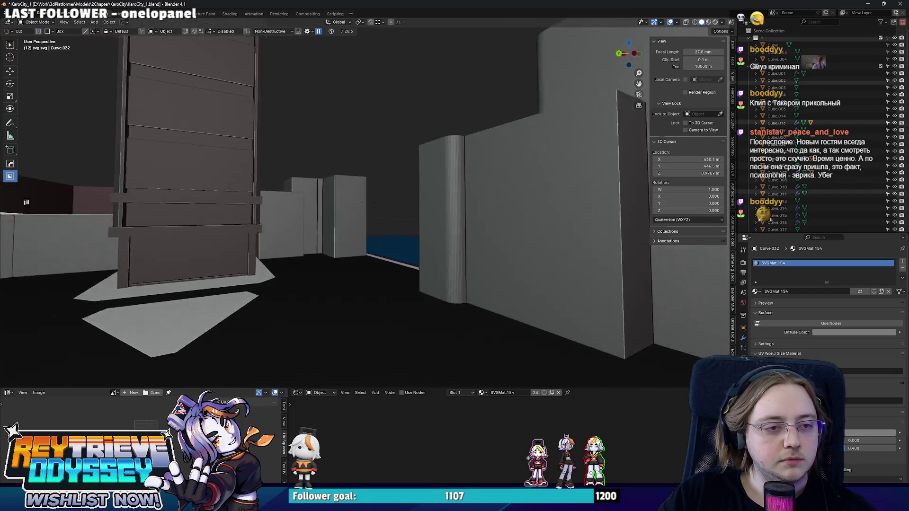
key("e")
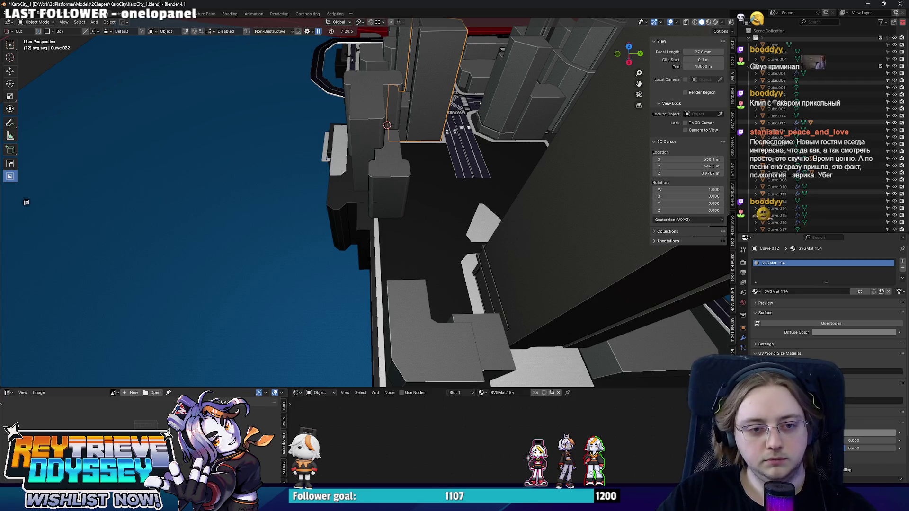
left_click(381, 258)
key("KP_Decimal")
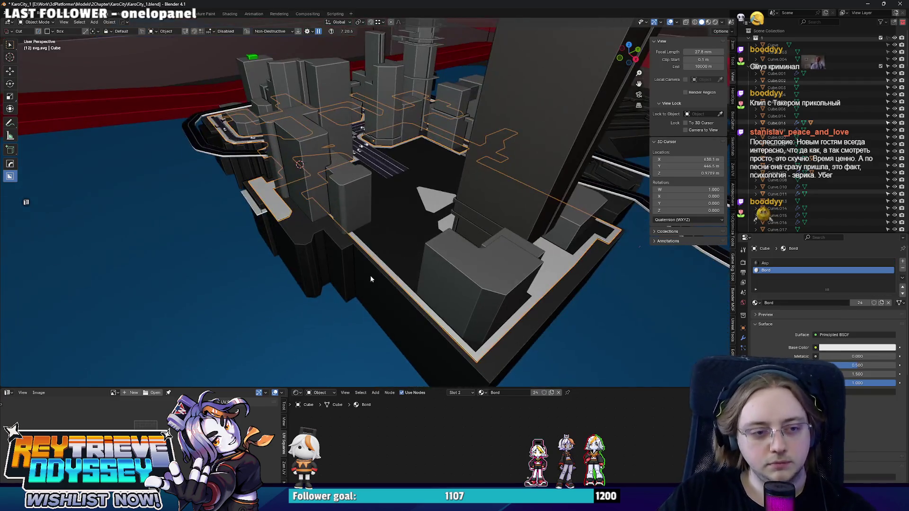
key("Tab")
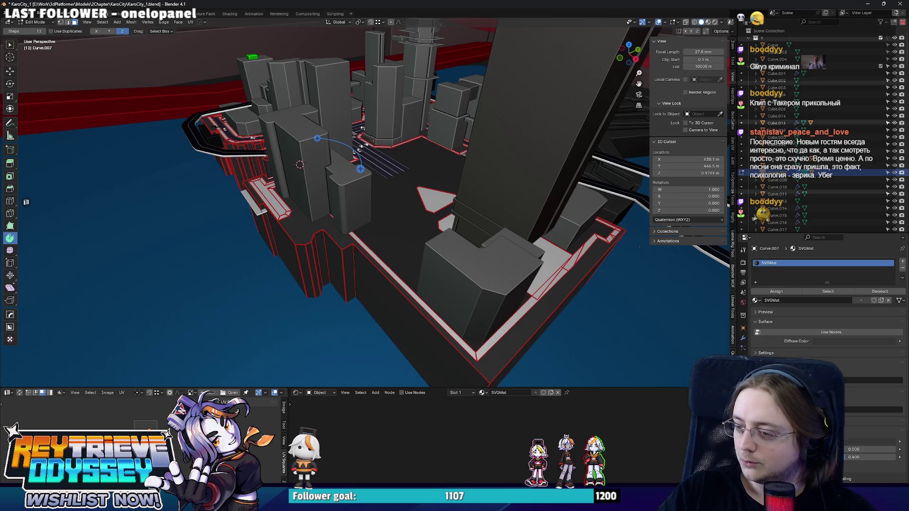
Loop-cut across the curb strip and move the new loop -31.387 m along X
mouse_move(426, 237)
middle_mouse_down()
mouse_move(454, 142)
mouse_move(445, 257)
middle_mouse_up()
scroll(445, 257, "up", 3)
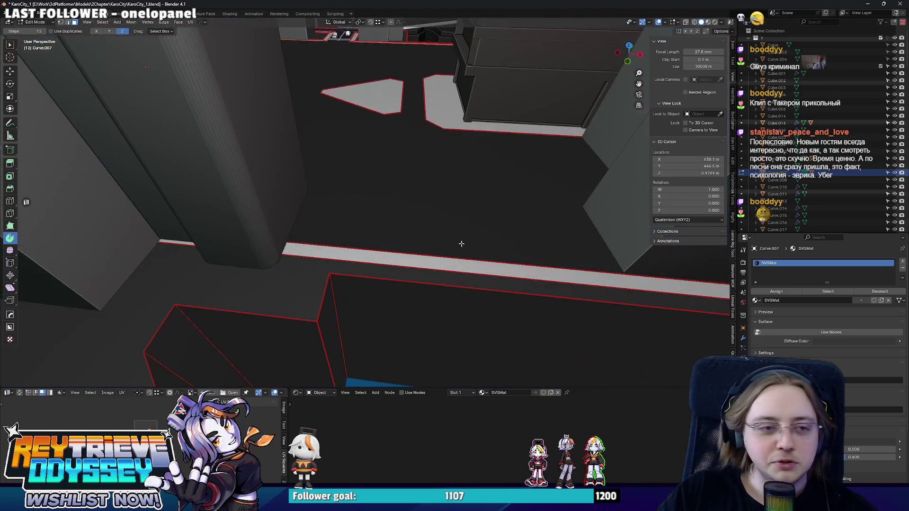
key("ctrl+r")
left_click(486, 266)
right_click(487, 266)
mouse_move(503, 294)
middle_mouse_down()
mouse_move(534, 298)
mouse_move(426, 265)
middle_mouse_up()
key("g")
key("x")
left_click(389, 245)
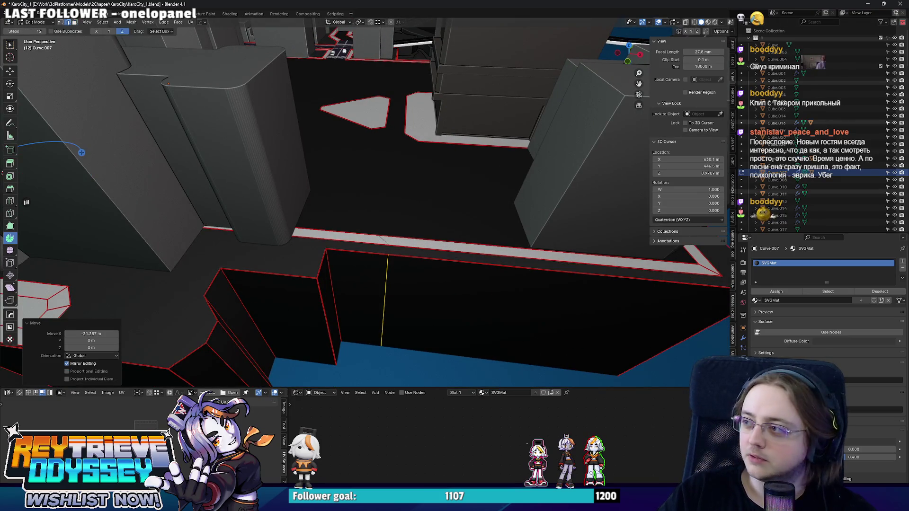
key("alt+Tab")
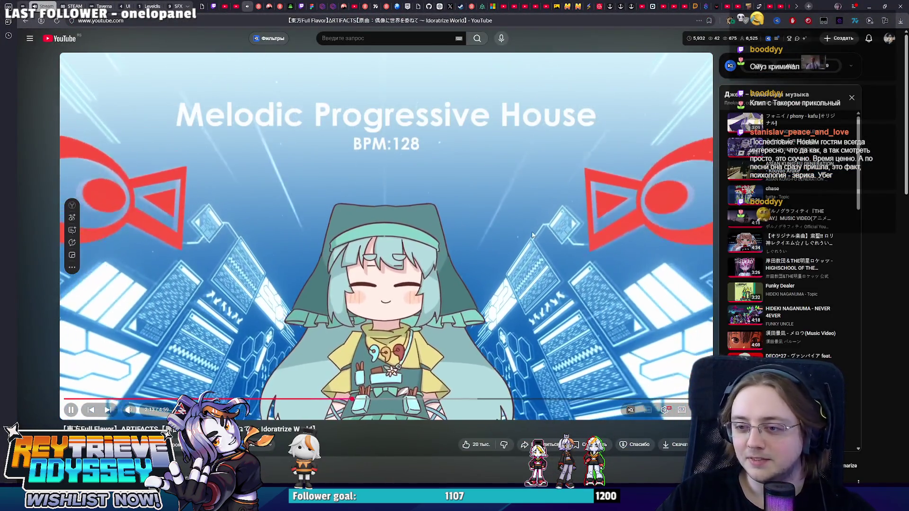
Return from the YouTube window to Blender, showing Curve.007's curb strip in Edit Mode
key("alt+Tab")
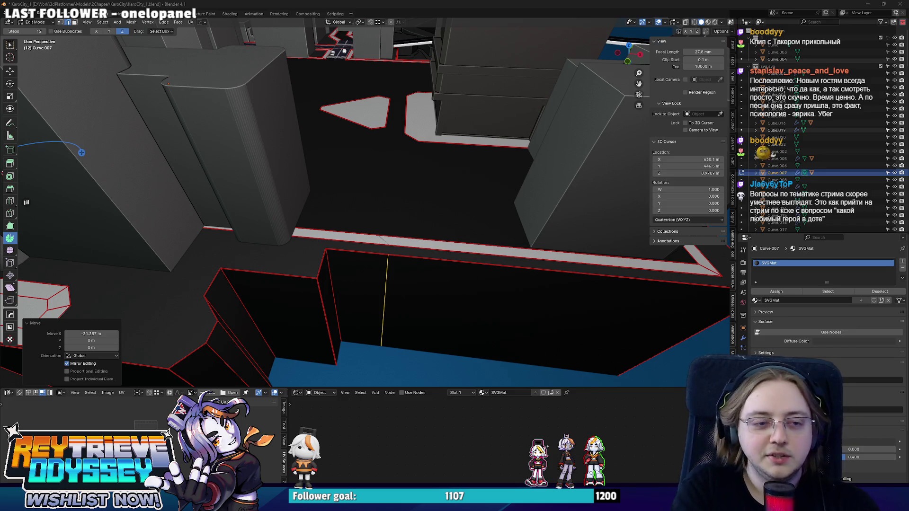
Flatten the selected edges to zero on X with sx0, then nudge them along X
scroll(409, 294, "up", 5)
type("s")
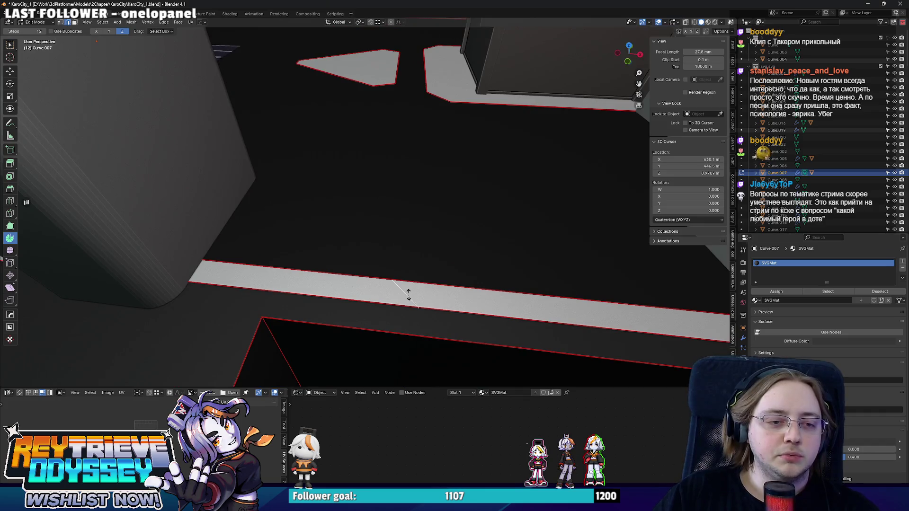
type("x0")
key("Return")
scroll(409, 294, "down", 5)
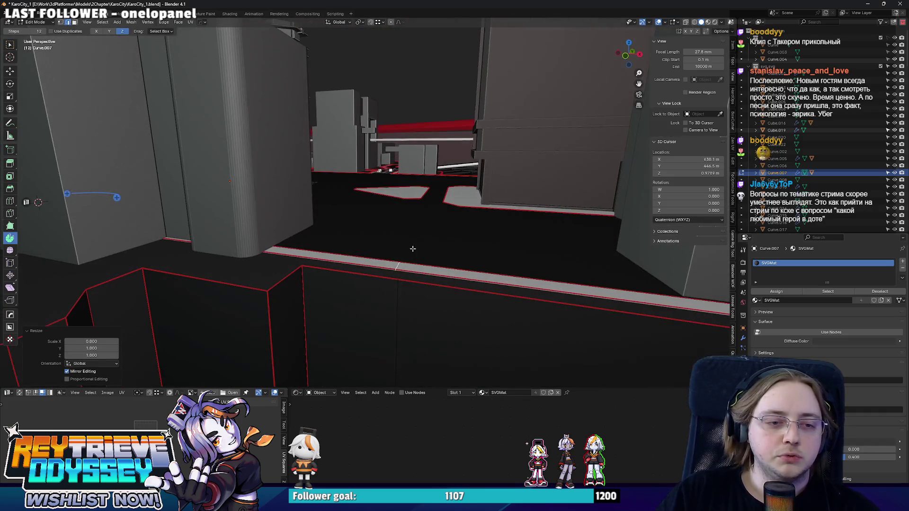
key("g")
key("x")
left_click(400, 288)
Move the selected edges about 9.6 m along X
scroll(400, 287, "up", 6)
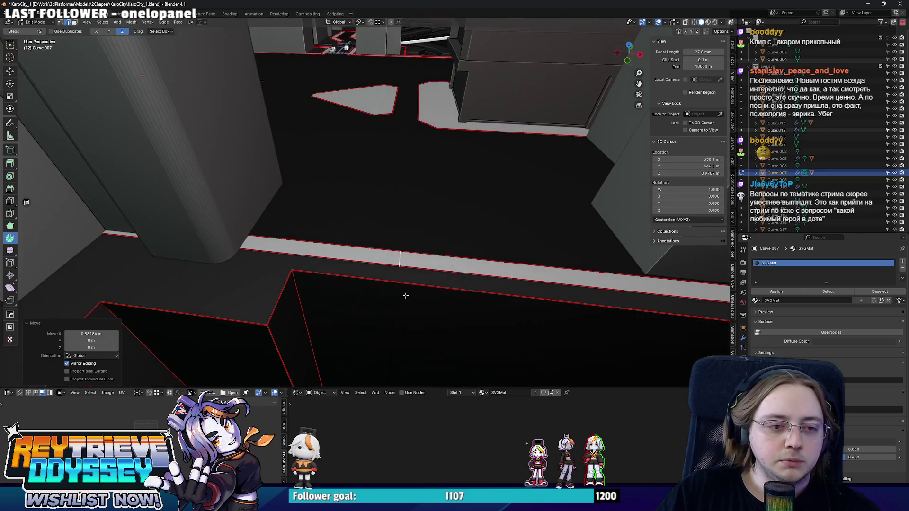
key("alt+z")
key("alt+z")
key("g")
key("y")
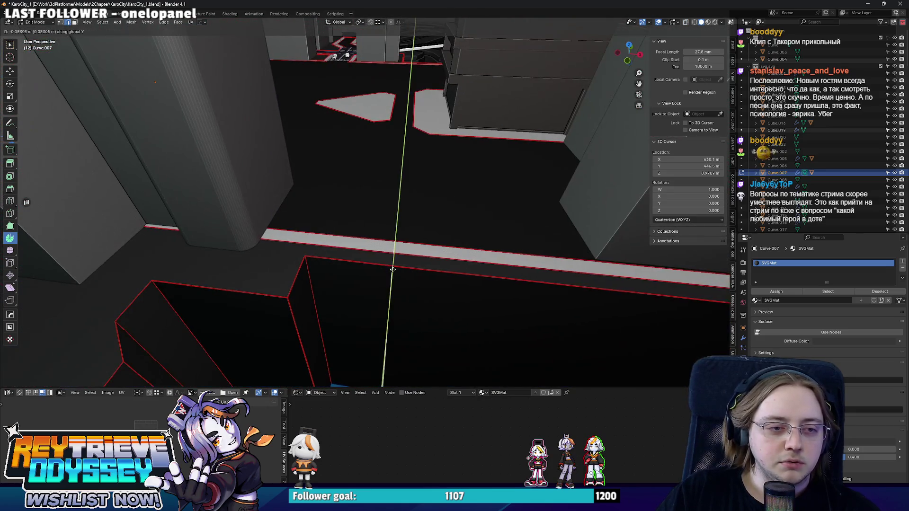
key("x")
left_click(363, 263)
mouse_move(364, 263)
middle_mouse_down()
mouse_move(416, 254)
mouse_move(407, 255)
mouse_move(459, 264)
mouse_move(396, 238)
mouse_move(412, 243)
mouse_move(397, 251)
mouse_move(432, 255)
mouse_move(423, 249)
middle_mouse_up()
In top view with X-ray, bevel the strip edge as a narrow single segment
scroll(432, 255, "up", 1)
key("KP_7")
scroll(423, 249, "up", 3)
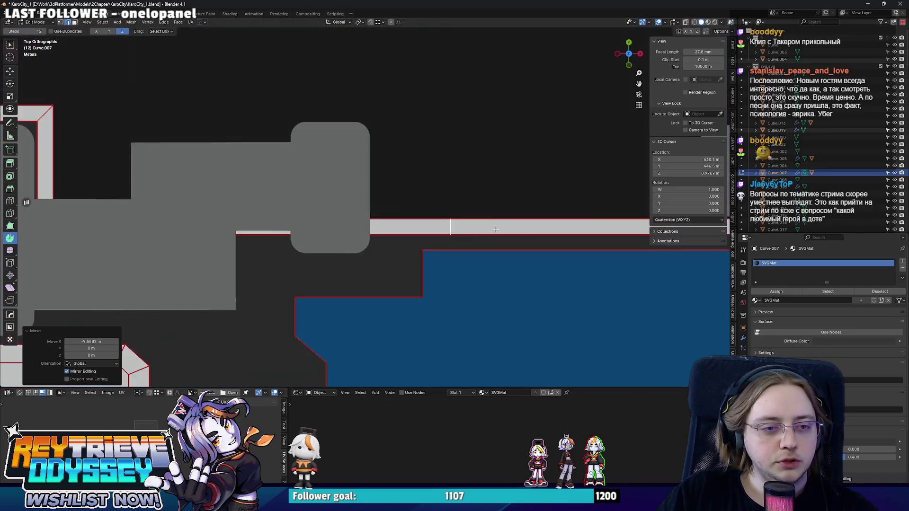
key("alt+z")
key("ctrl+b")
left_click(446, 246)
mouse_move(447, 246)
middle_mouse_down()
mouse_move(432, 197)
mouse_move(418, 262)
mouse_move(381, 248)
middle_mouse_up()
key("ctrl+z")
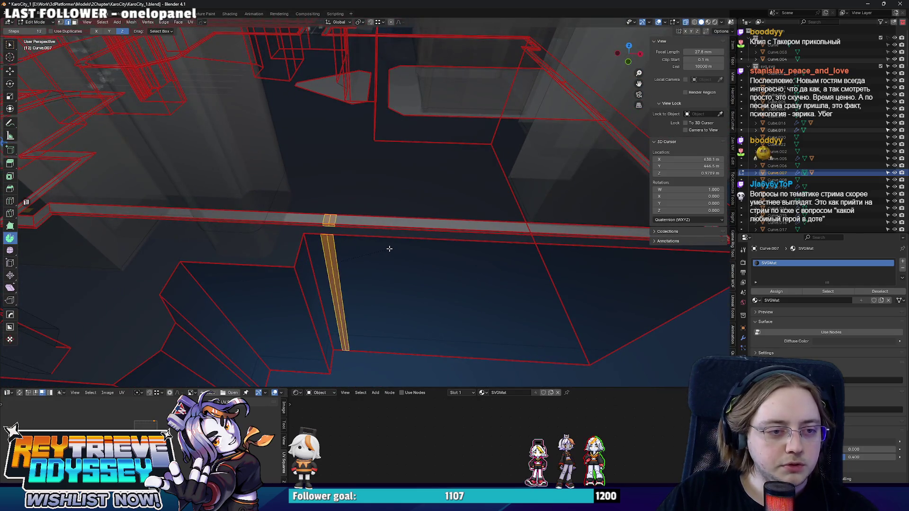
left_click(384, 249)
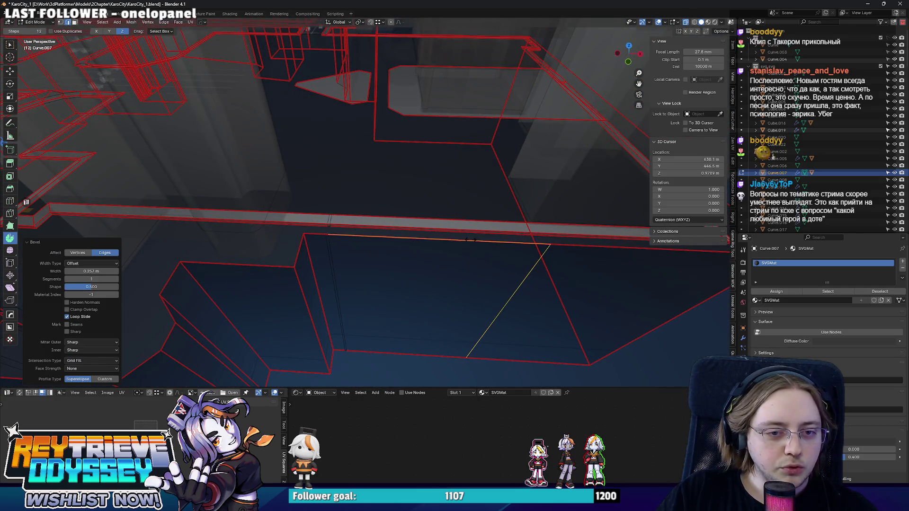
Add another edge loop across the strip and flatten it to zero on X
key("ctrl+r")
left_click(526, 230)
right_click(527, 230)
middle_click_drag(536, 236, 458, 240)
left_click(451, 251)
key("0")
key("Return")
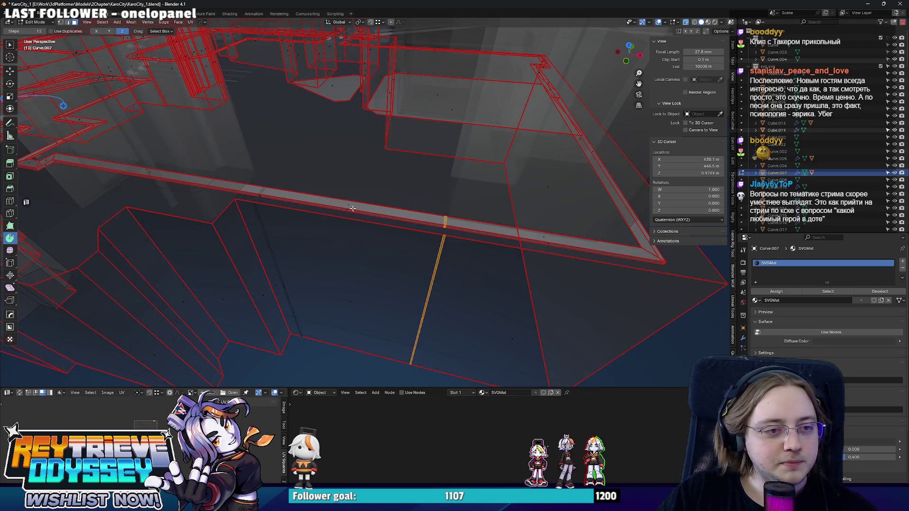
key("alt+z")
Extrude the strip face about 12.378 m along Y to form the tan face
left_click(361, 216)
key("e")
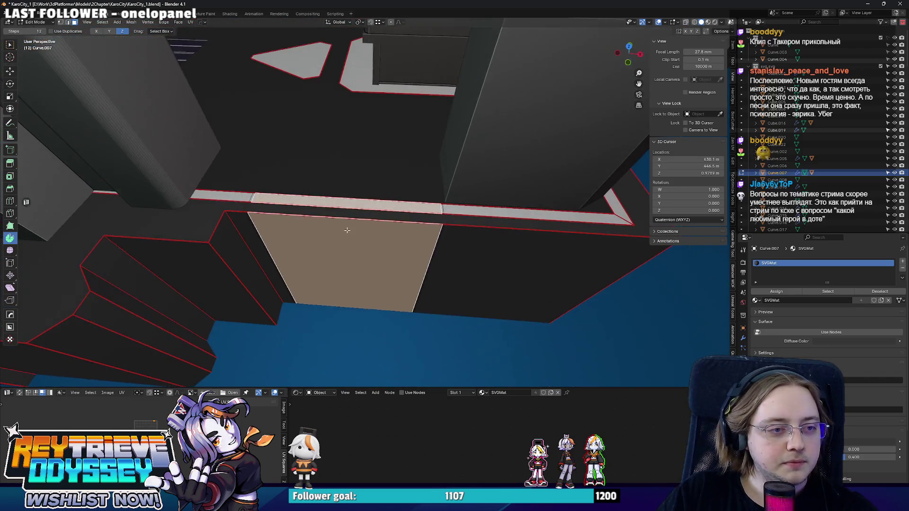
key("y")
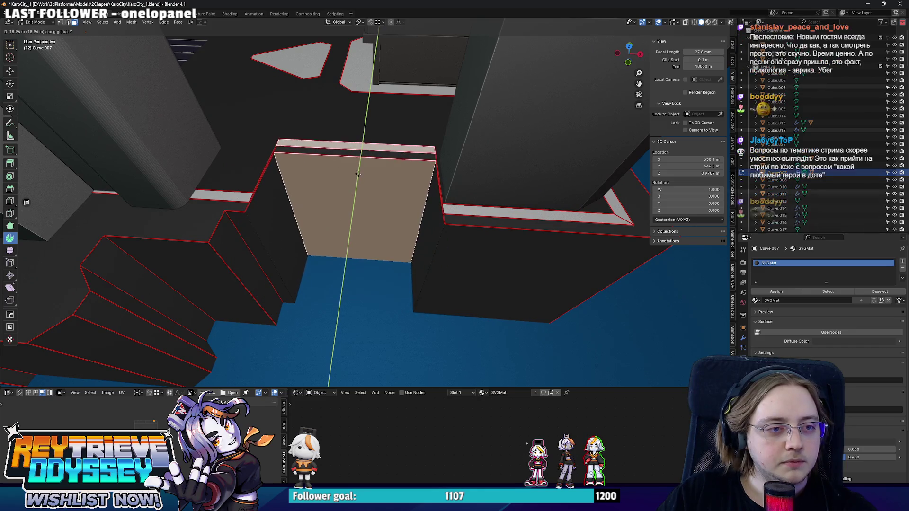
left_click(349, 191)
middle_click_drag(349, 190, 359, 193)
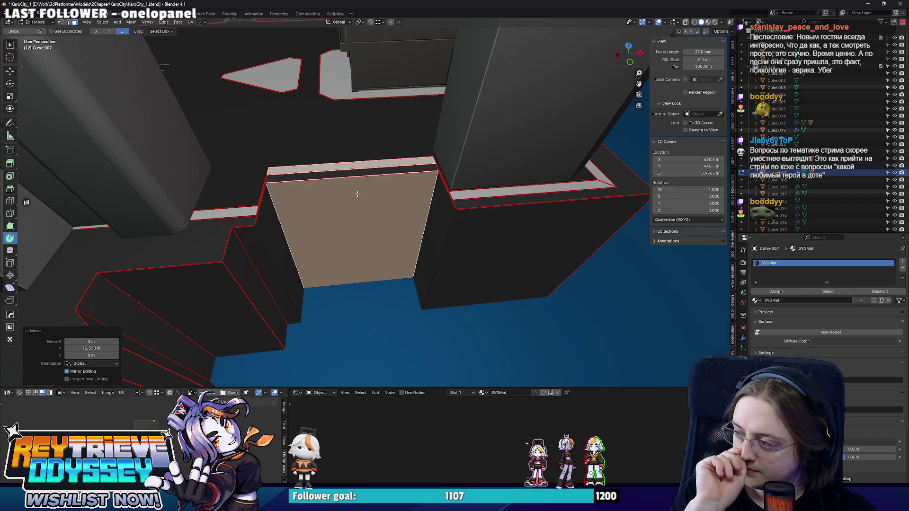
mouse_move(357, 194)
middle_mouse_down()
mouse_move(431, 210)
mouse_move(398, 200)
mouse_move(425, 235)
middle_mouse_up()
left_click(382, 196)
key("KP_7")
Try shifting the selection about 2.2 m along X, then undo it
key("g")
key("x")
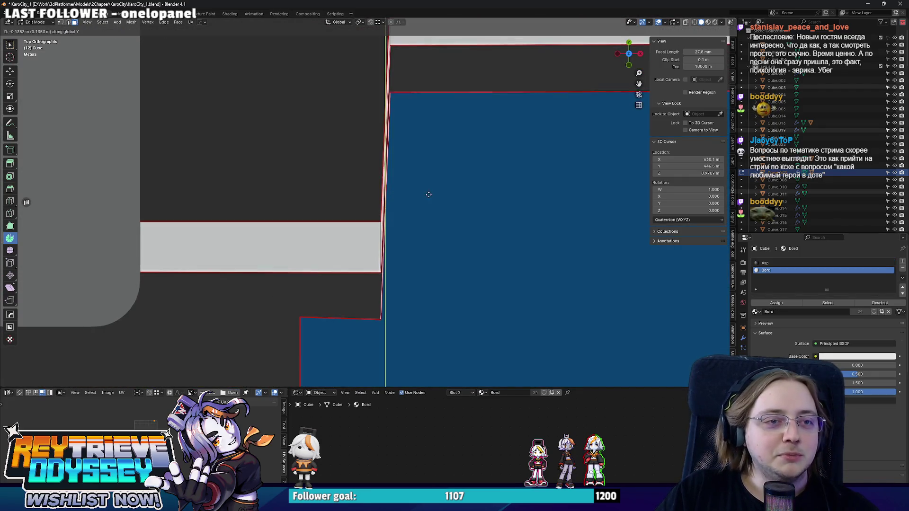
left_click(434, 192)
mouse_move(434, 192)
middle_mouse_down()
mouse_move(426, 245)
mouse_move(355, 155)
middle_mouse_up()
key("ctrl+z")
key("ctrl+z")
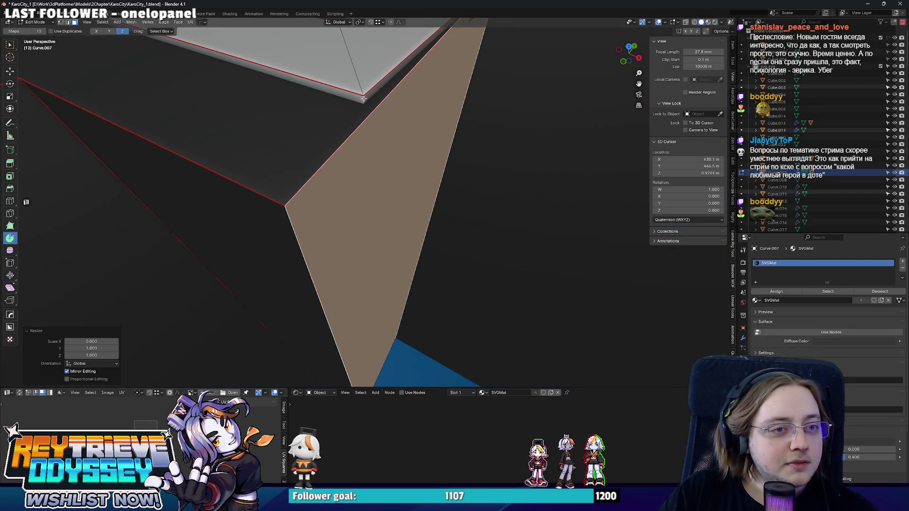
Shift the selected curb corner about 0.86 m along X
left_click(363, 98)
middle_click_drag(363, 99, 411, 187)
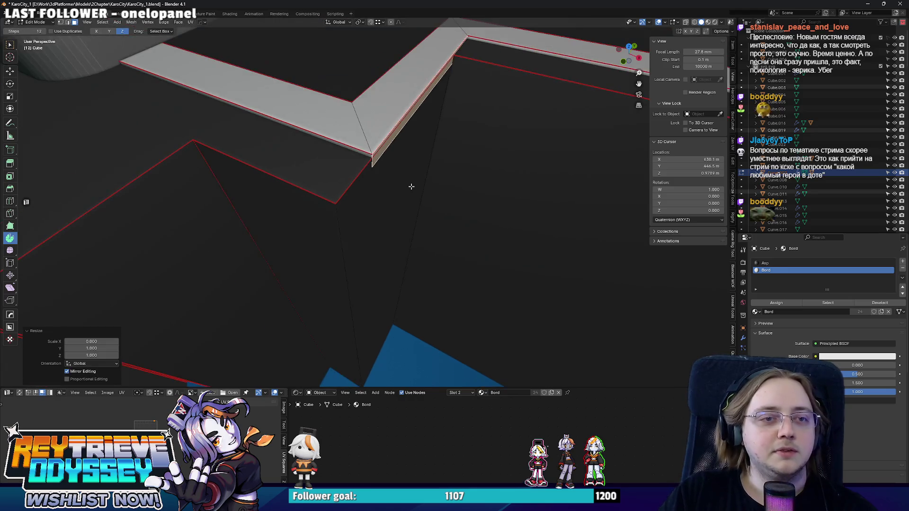
key("KP_7")
key("ctrl+z")
scroll(383, 220, "down", 3)
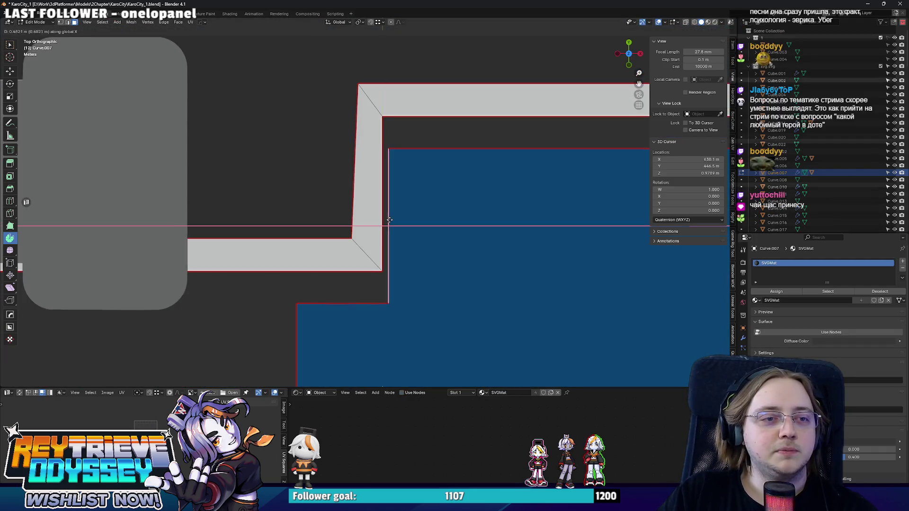
key("ctrl+z")
mouse_move(389, 219)
middle_mouse_down()
mouse_move(379, 199)
mouse_move(451, 254)
middle_mouse_up()
key("KP_7")
key("x")
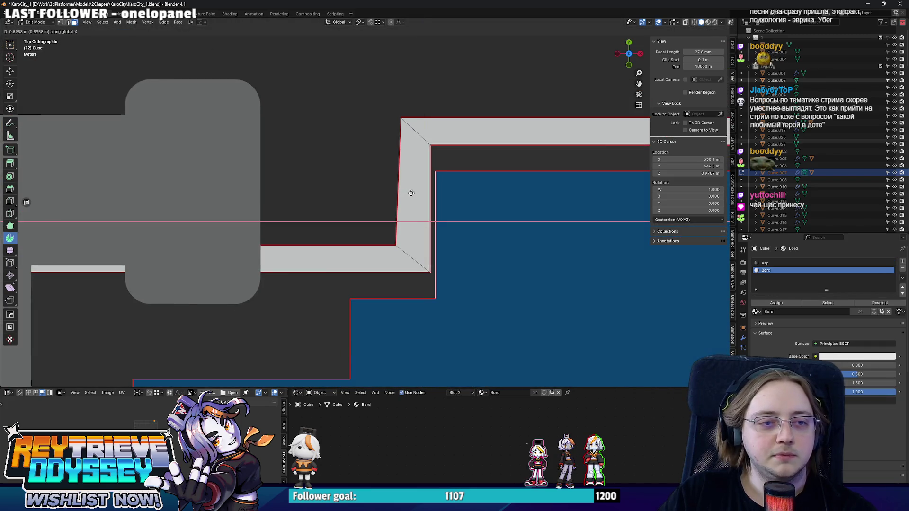
left_click(409, 192)
Scale the blue floor face to zero along X
middle_click_drag(410, 193, 529, 164)
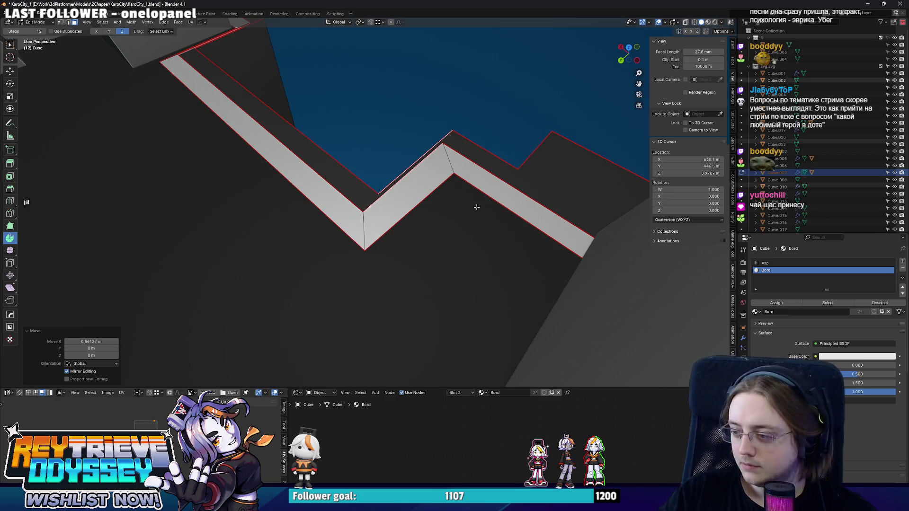
mouse_move(477, 207)
middle_mouse_down()
mouse_move(450, 243)
mouse_move(345, 203)
mouse_move(243, 243)
middle_mouse_up()
left_click(440, 234)
key("s")
key("x")
key("0")
key("Return")
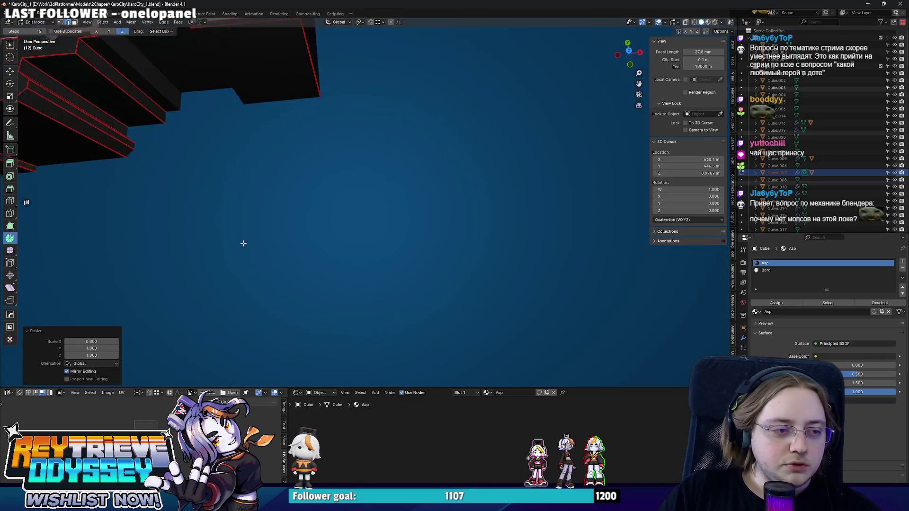
key("KP_7")
Nudge the selected geometry slightly in the top view
scroll(418, 280, "up", 5)
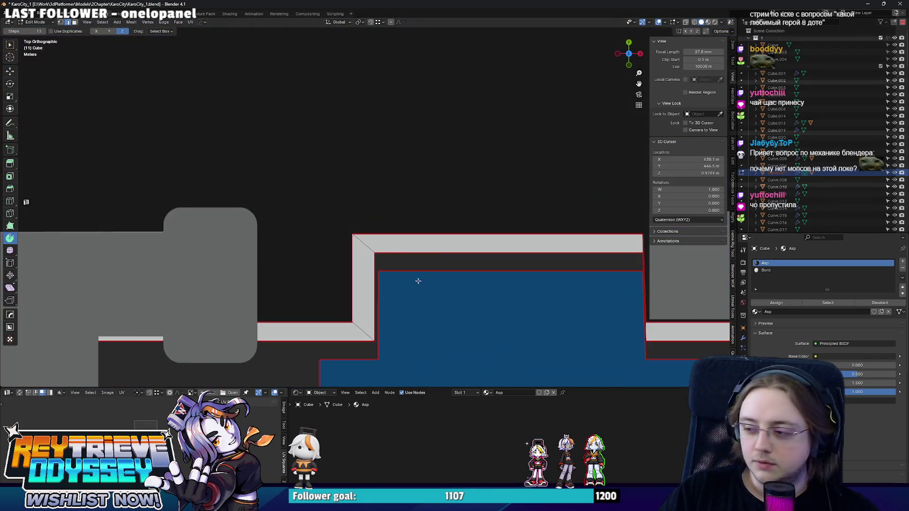
scroll(418, 281, "up", 3)
scroll(399, 235, "down", 3)
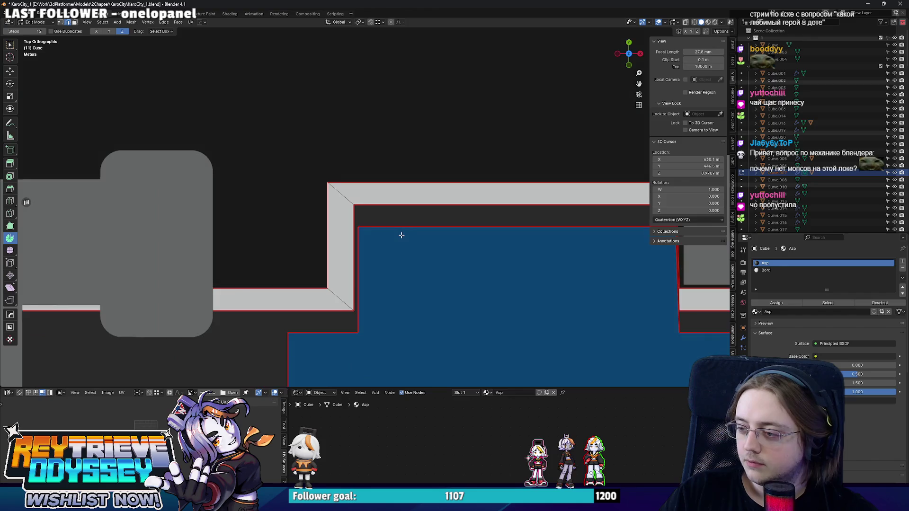
scroll(400, 235, "up", 3)
key("g")
left_click(390, 235)
mouse_move(390, 235)
middle_mouse_down()
mouse_move(379, 196)
mouse_move(320, 235)
middle_mouse_up()
scroll(320, 236, "down", 2)
Move the tan face along Y, then about 6 m along X
left_click(344, 214)
key("g")
key("x")
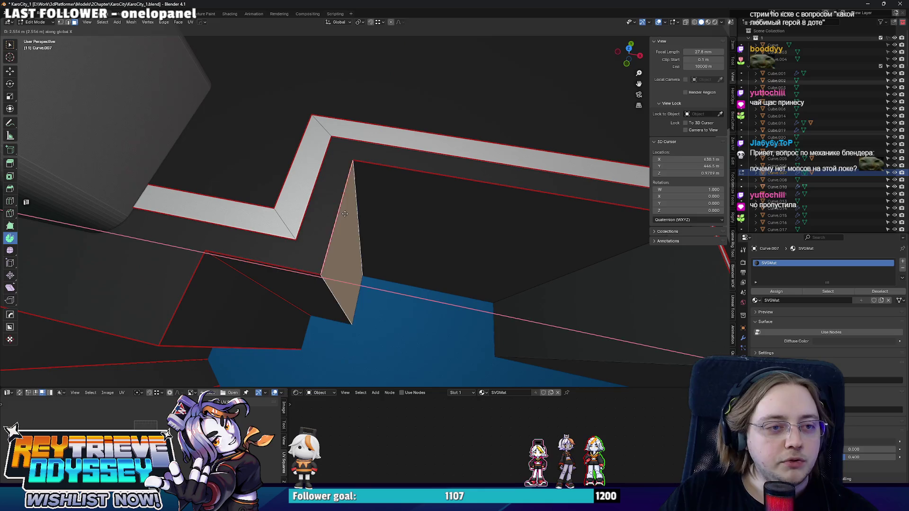
mouse_move(364, 203)
middle_mouse_down()
mouse_move(315, 194)
mouse_move(324, 176)
mouse_move(322, 199)
mouse_move(405, 197)
mouse_move(448, 224)
mouse_move(434, 220)
middle_mouse_up()
key("y")
left_click(319, 194)
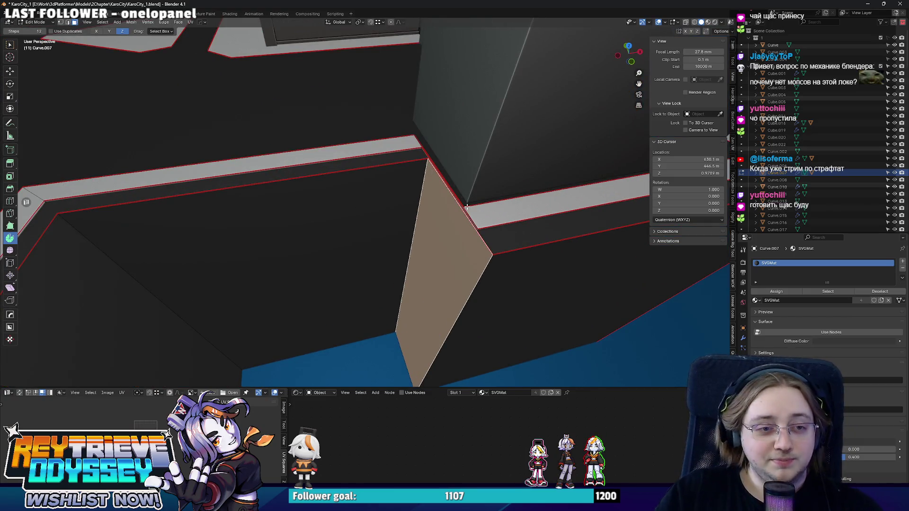
key("g")
key("x")
mouse_move(466, 207)
middle_mouse_down()
mouse_move(440, 213)
mouse_move(481, 219)
middle_mouse_up()
left_click(412, 217)
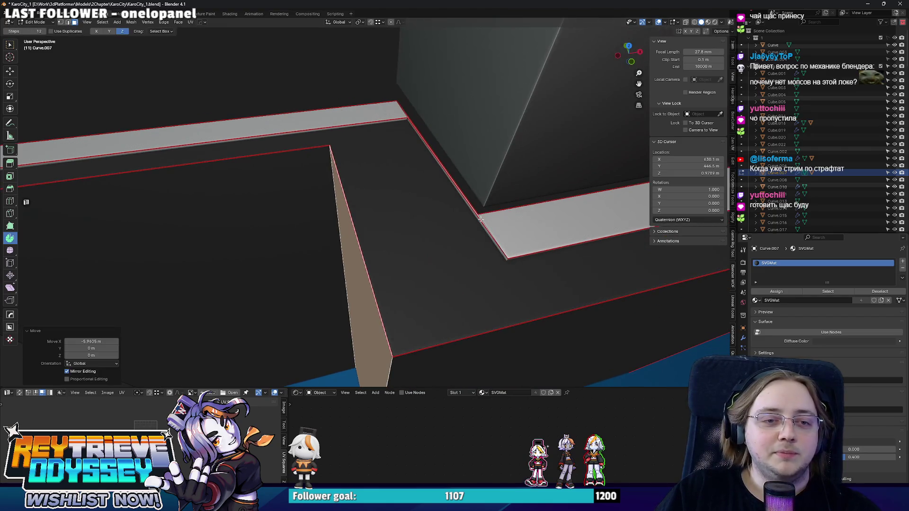
Shift the grey curb strip face along X, finishing about 1.7 m over
left_click(480, 220)
key("g")
key("x")
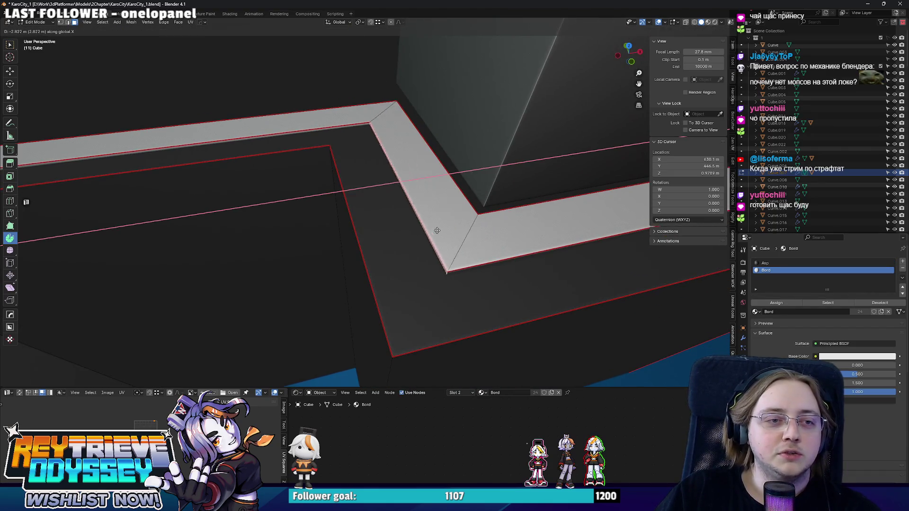
left_click(441, 230)
key("KP_7")
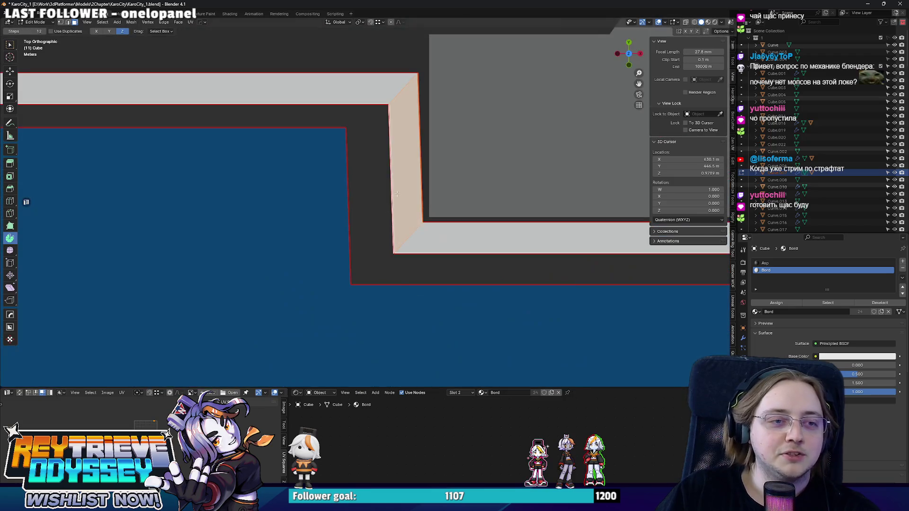
key("g")
key("y")
key("x")
left_click(395, 190)
scroll(395, 191, "down", 3)
mouse_move(430, 209)
middle_mouse_down()
mouse_move(471, 169)
mouse_move(394, 285)
middle_mouse_up()
scroll(394, 286, "up", 1)
Flatten the tan face to zero on X, exit Edit Mode and view from the top
left_click(394, 285)
key("s")
key("Return")
scroll(426, 179, "up", 5)
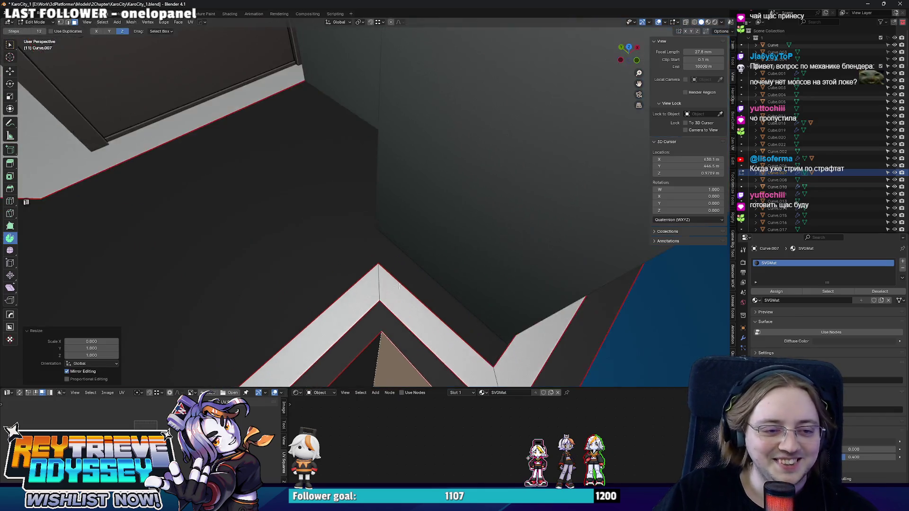
scroll(425, 180, "down", 3)
left_click(426, 182)
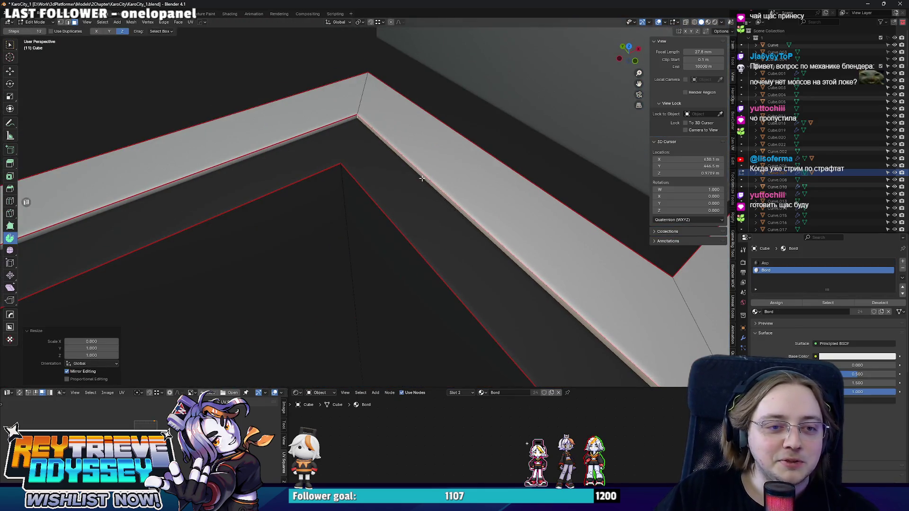
middle_click_drag(426, 182, 439, 196)
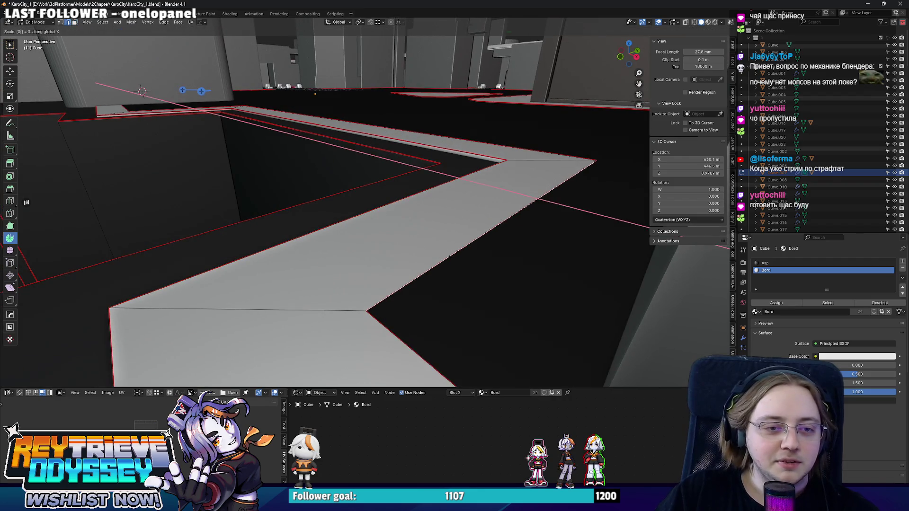
key("Tab")
scroll(340, 253, "up", 5)
key("KP_7")
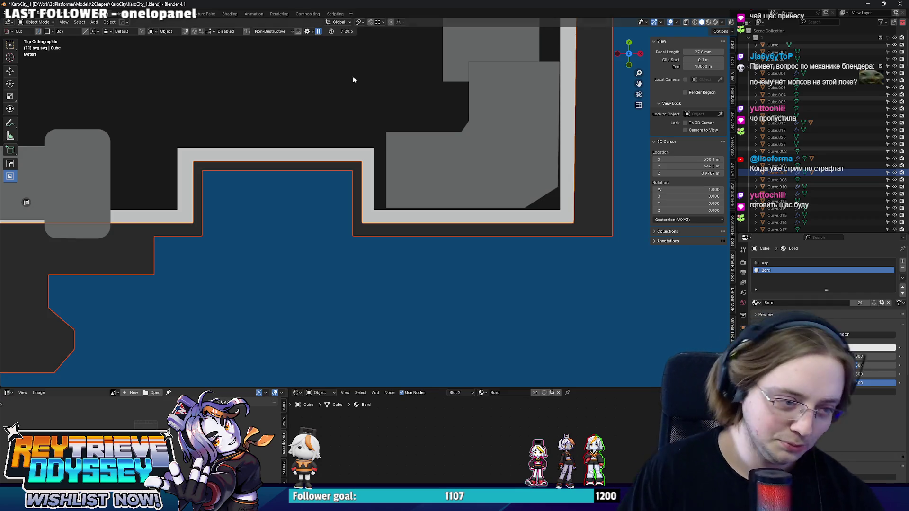
In X-ray edit mode, shift the curb's lower border face along Y
key("Tab")
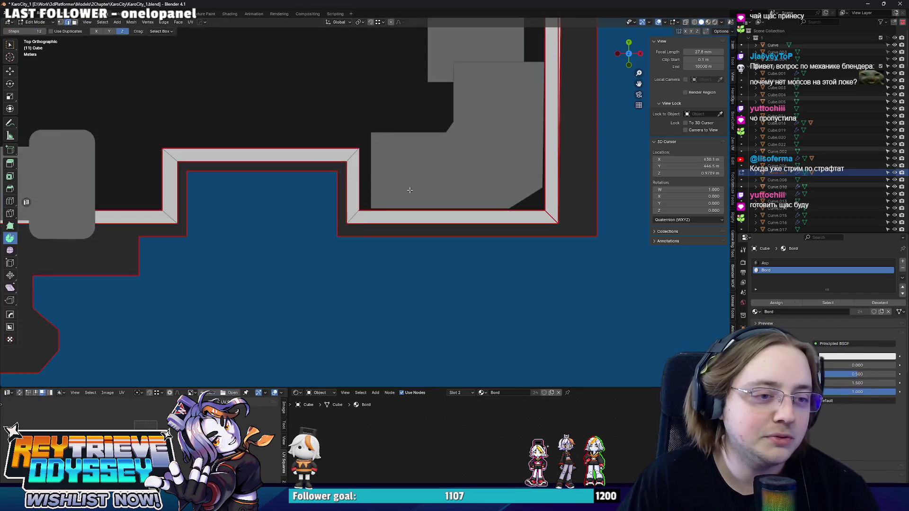
key("alt+z")
left_click_drag(335, 197, 608, 280)
scroll(473, 246, "up", 1)
key("g")
key("y")
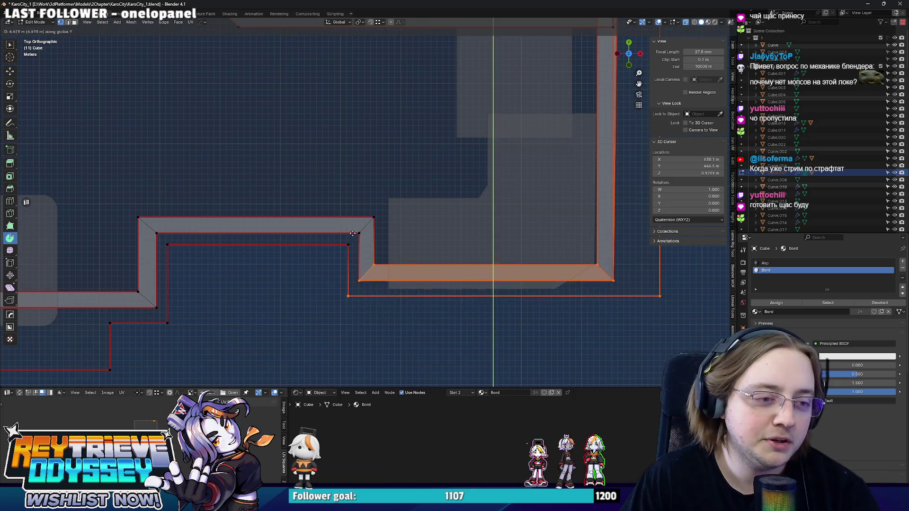
left_click(434, 228)
key("Tab")
Move the grey building footprint along Y and set its origin to geometry
left_click(429, 223)
key("alt+z")
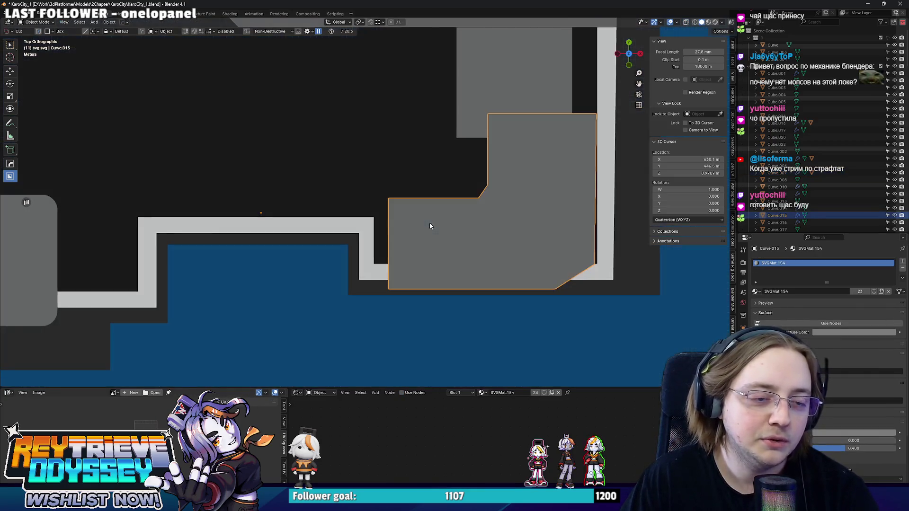
key("g")
key("y")
left_click(432, 199)
right_click(436, 203)
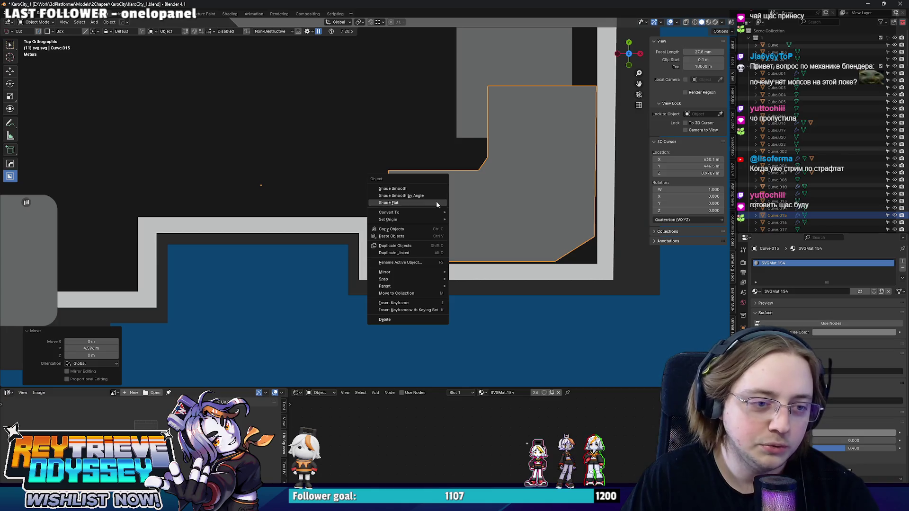
left_click(478, 228)
From the top view, reposition the footprint along X
scroll(475, 217, "up", 3)
middle_click_drag(468, 212, 468, 201)
key("KP_7")
key("g")
key("x")
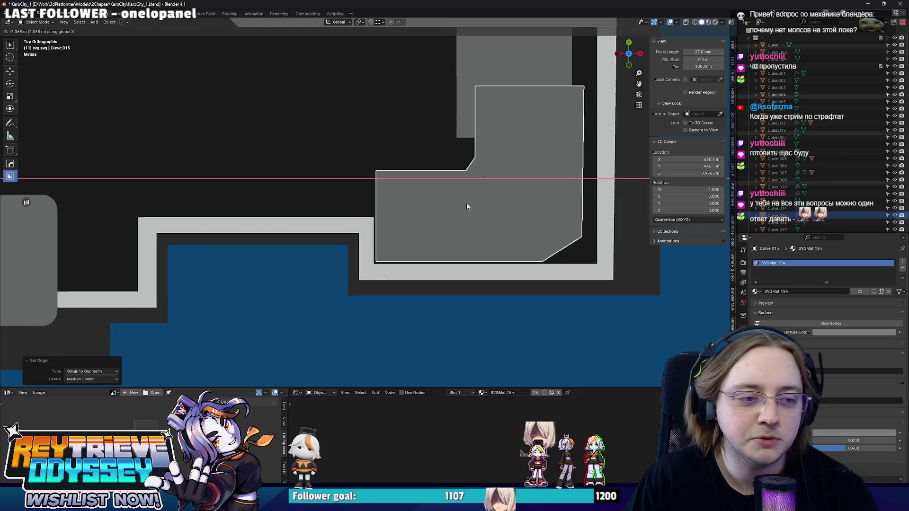
left_click(466, 207)
Widen the footprint by moving its right-edge points along X
key("Tab")
scroll(521, 228, "down", 2)
left_click_drag(463, 103, 525, 326)
key("g")
key("y")
right_click(464, 98)
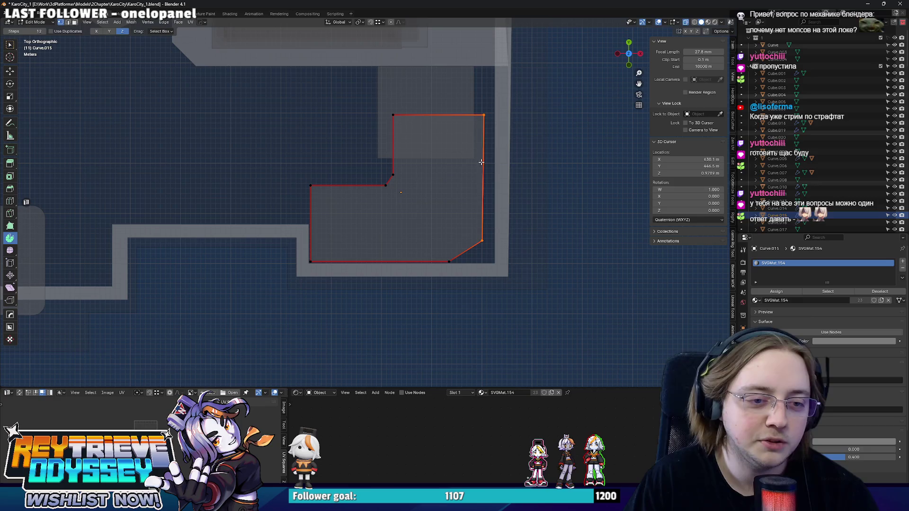
left_click_drag(539, 282, 424, 101)
key("g")
key("x")
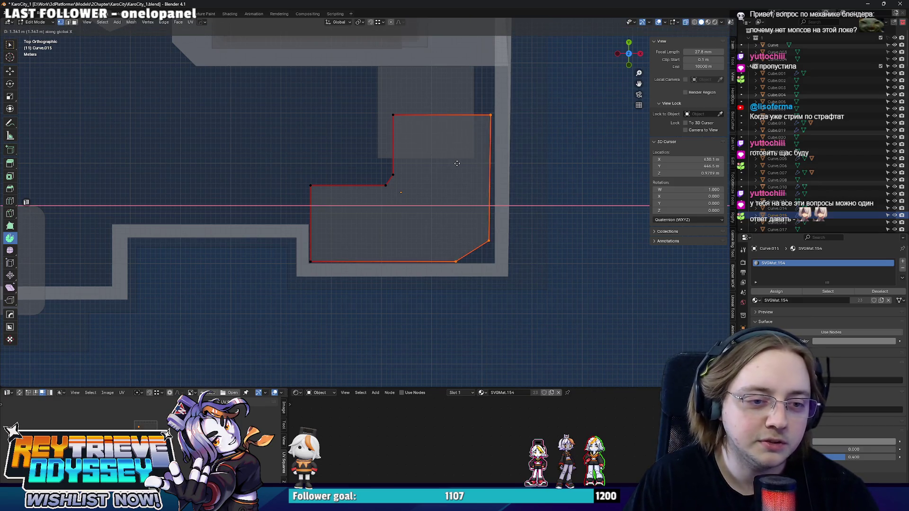
left_click(495, 168)
key("g")
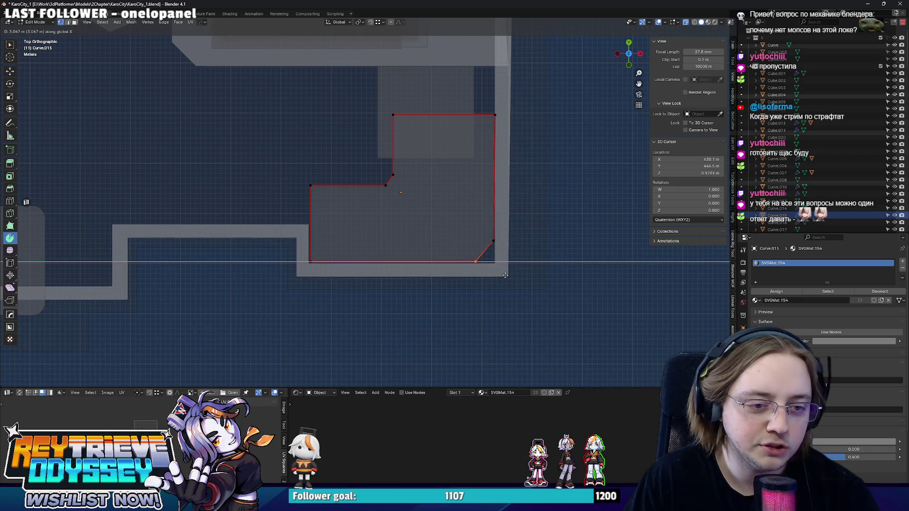
left_click(505, 275)
key("Tab")
mouse_move(505, 275)
middle_mouse_down()
mouse_move(417, 208)
mouse_move(431, 206)
mouse_move(405, 213)
middle_mouse_up()
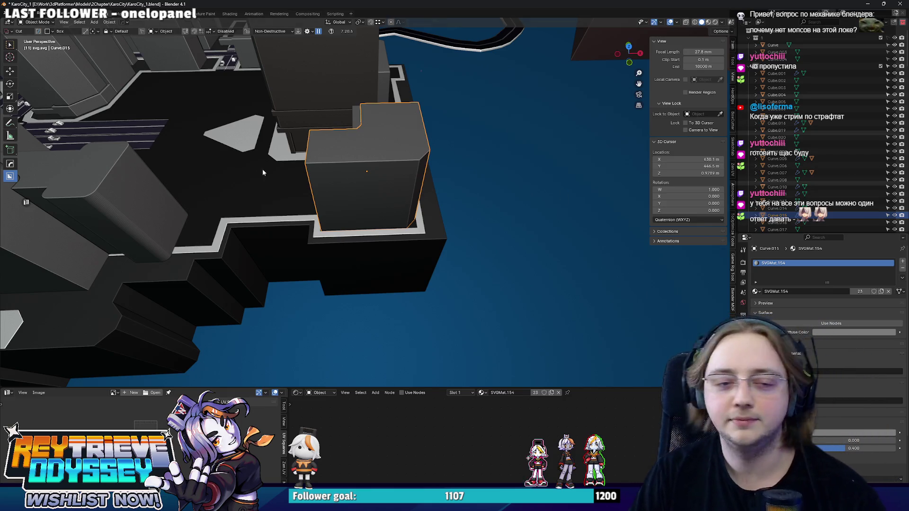
Select both halves of the striped road slab, checking its modifiers
mouse_move(331, 208)
middle_mouse_down()
mouse_move(487, 205)
mouse_move(417, 197)
middle_mouse_up()
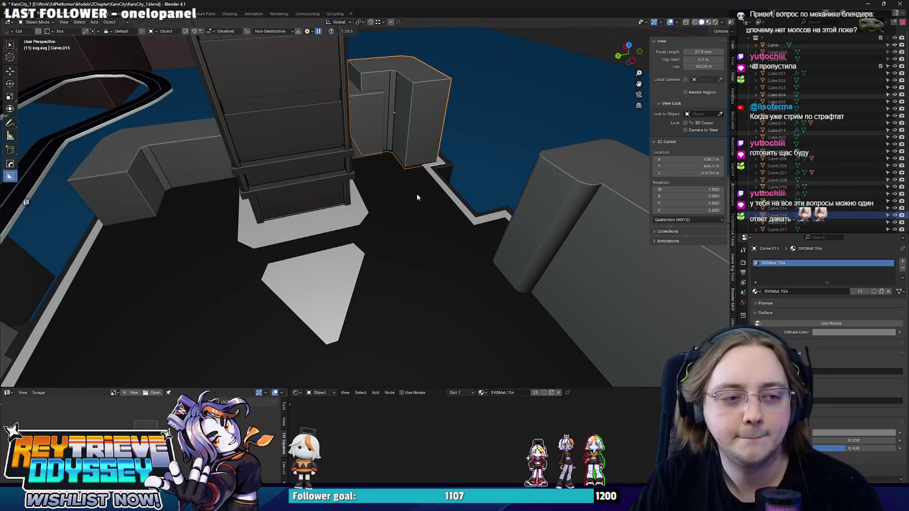
scroll(419, 203, "down", 3)
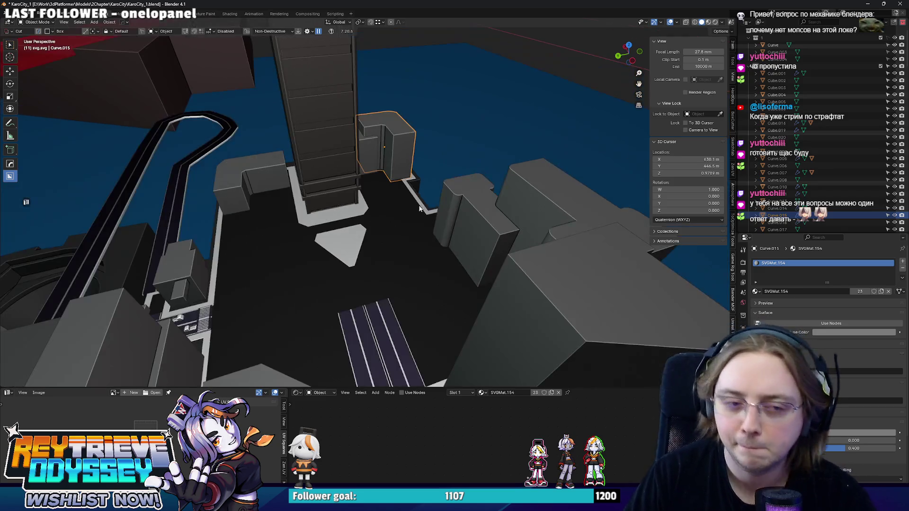
left_click(383, 341)
middle_click_drag(384, 341, 378, 232)
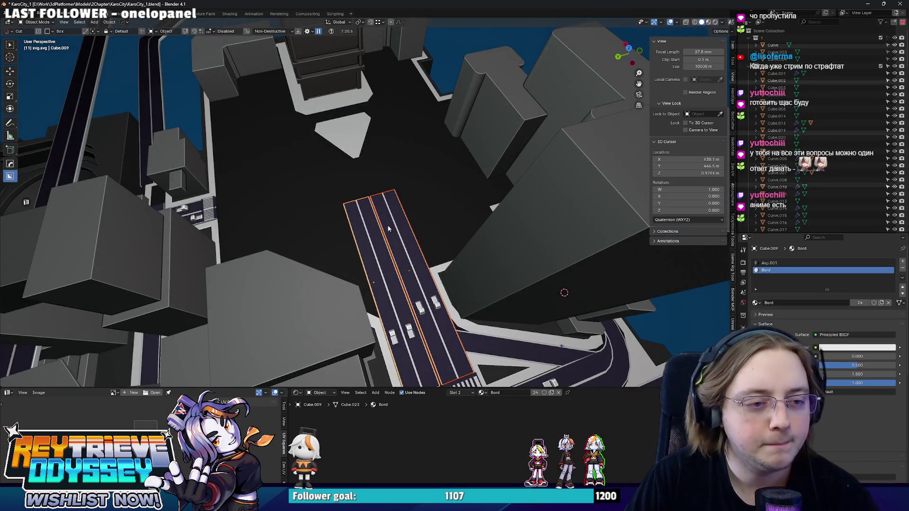
left_click(743, 282)
left_click(410, 240)
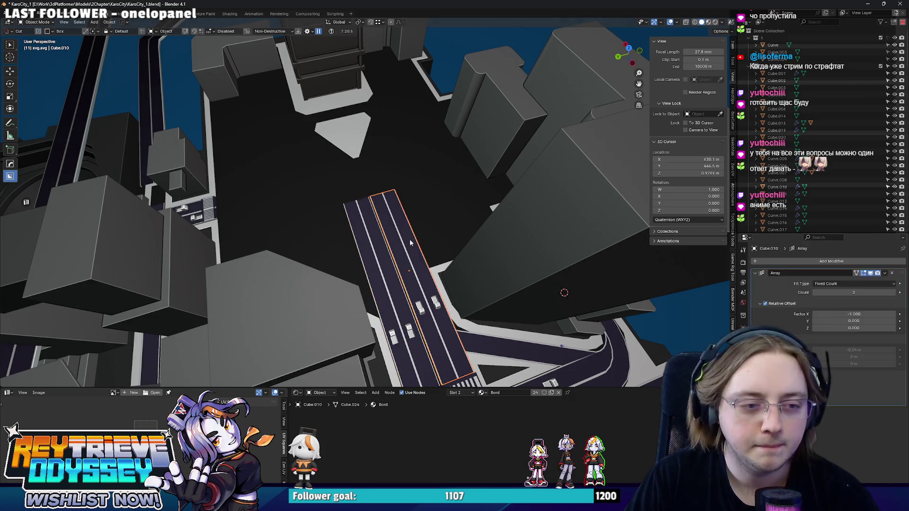
left_click(370, 266, "shift")
Pull the road's end edges back along X so it stops at the crosswalk
key("Tab")
key("KP_7")
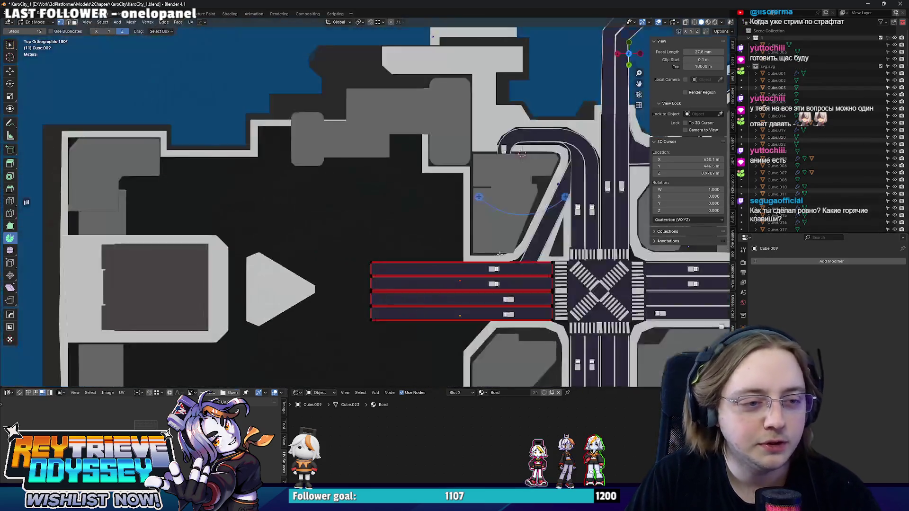
scroll(500, 291, "up", 3)
key("g")
key("x")
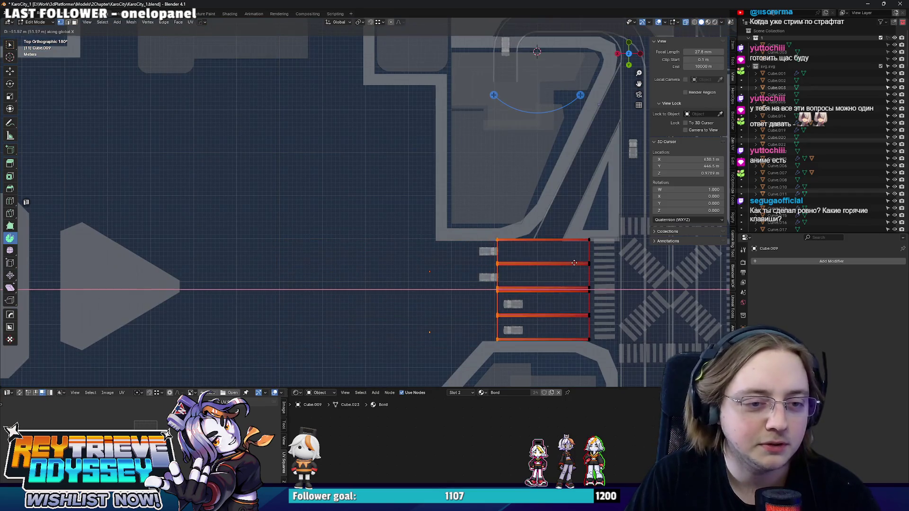
left_click(513, 261)
key("Tab")
middle_click_drag(513, 261, 568, 213)
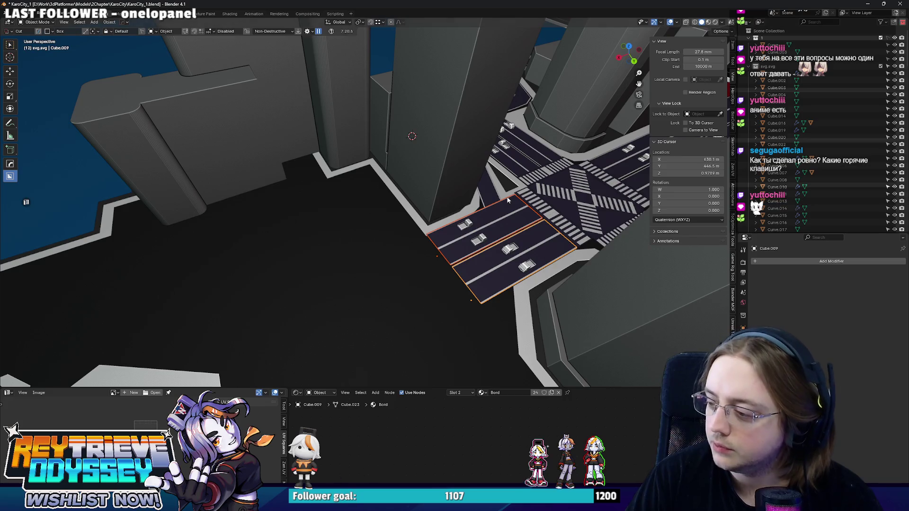
middle_click_drag(508, 200, 466, 213)
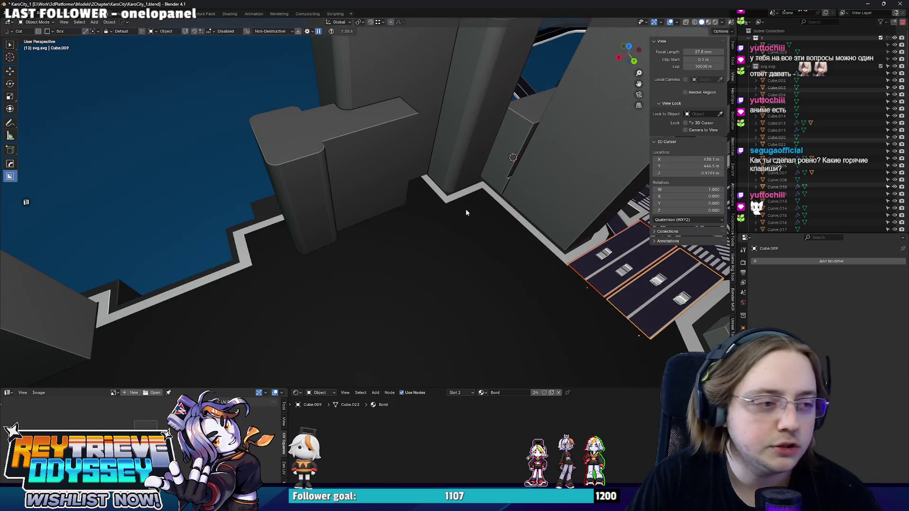
left_click(290, 178)
mouse_move(290, 178)
middle_mouse_down()
mouse_move(334, 252)
mouse_move(453, 187)
middle_mouse_up()
Inspect and select faces on the dark wall mesh in Edit Mode
key("Tab")
scroll(435, 204, "up", 2)
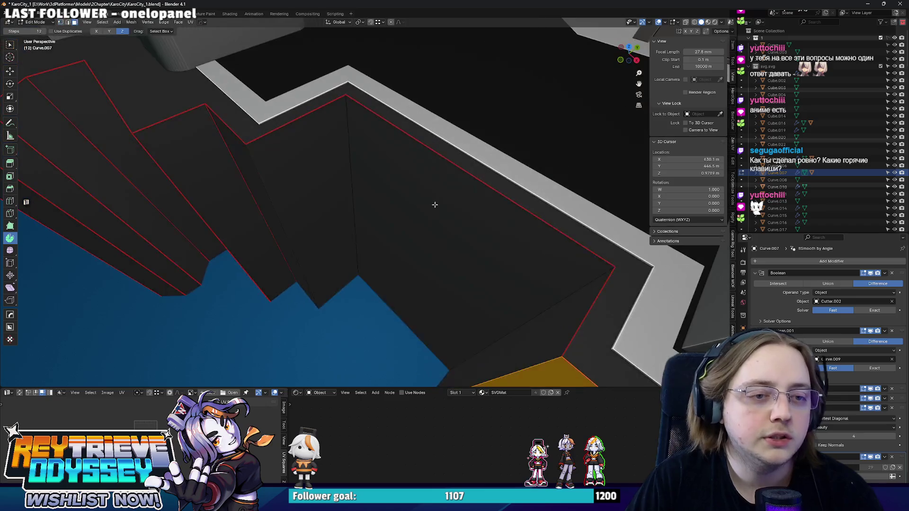
left_click(434, 204)
scroll(435, 204, "down", 2)
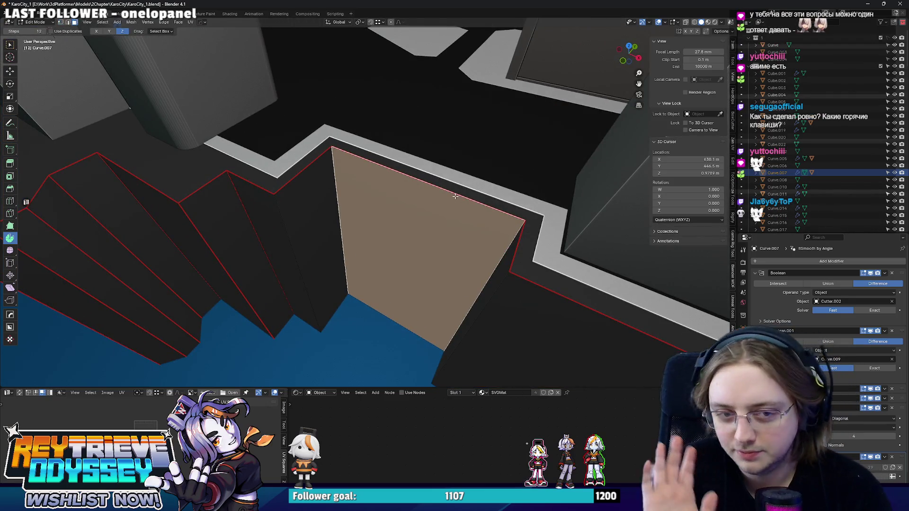
key("alt+a")
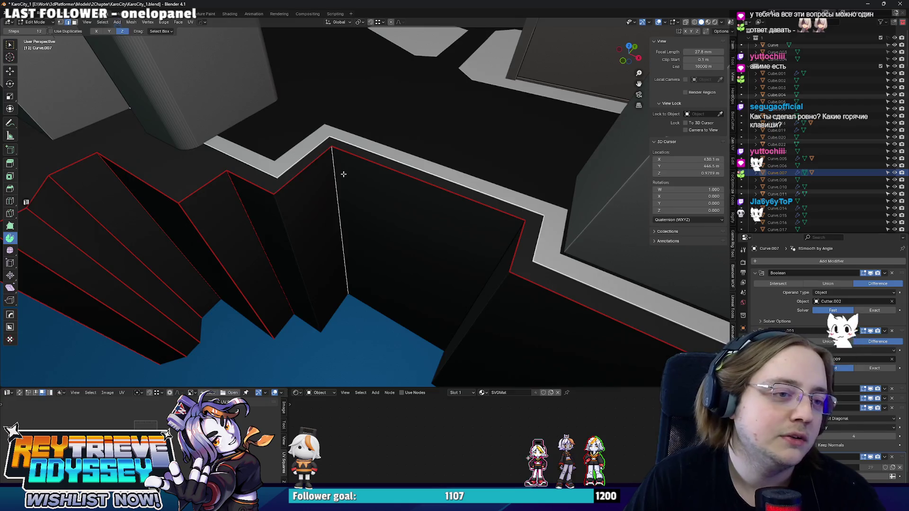
mouse_move(343, 174)
middle_mouse_down()
mouse_move(320, 197)
mouse_move(407, 207)
middle_mouse_up()
left_click(304, 197)
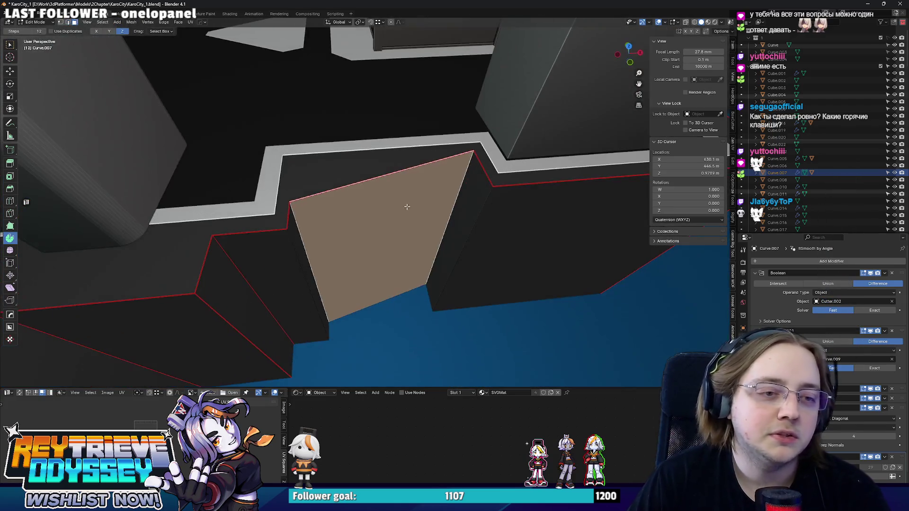
key("Tab")
Scale the building block to zero height along Z
left_click(437, 177)
key("s")
key("z")
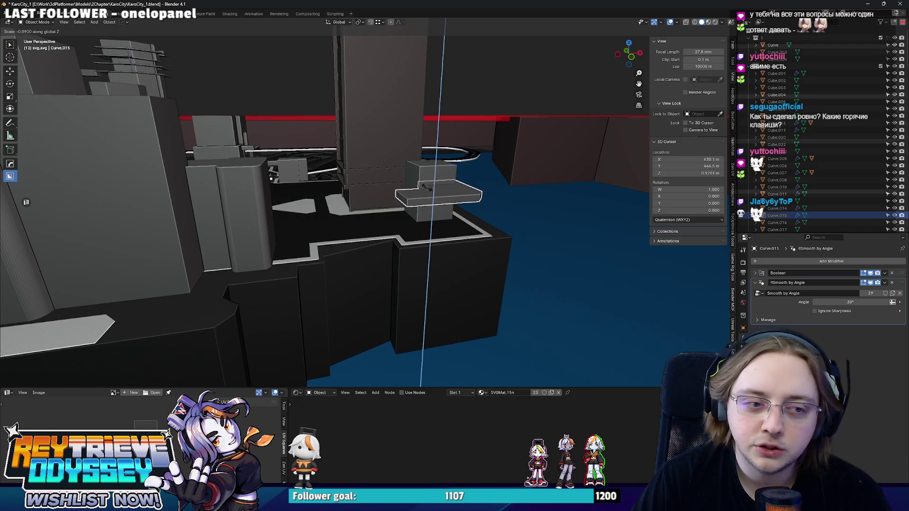
middle_click_drag(432, 191, 523, 197)
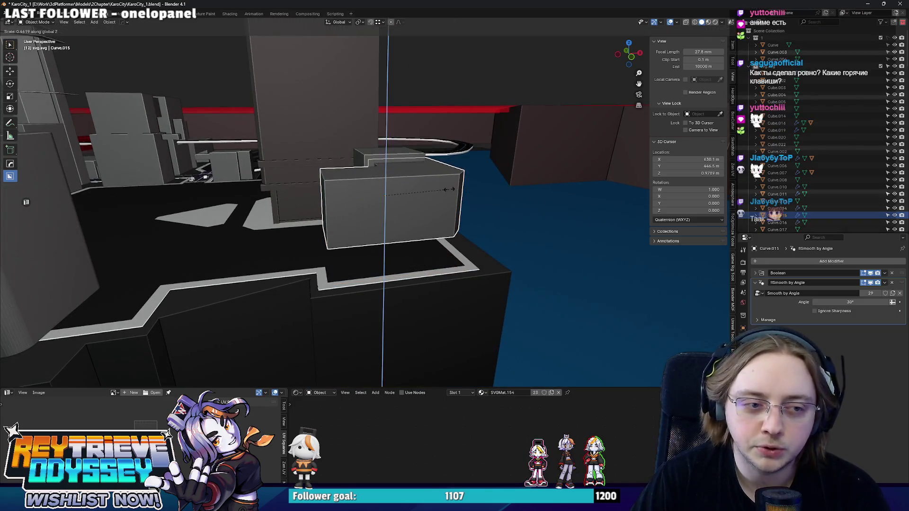
type("0")
key("Return")
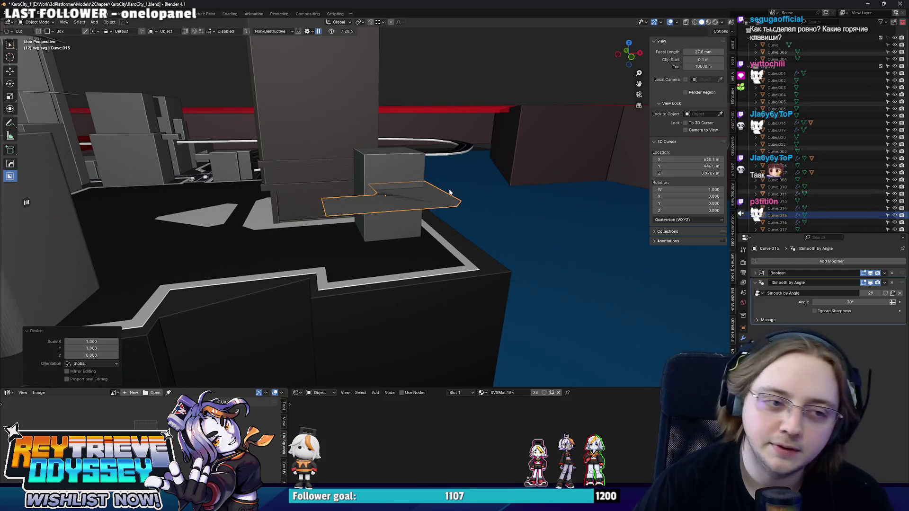
Scale the box to 0 along Y, flattening it into a thin plane
scroll(415, 203, "up", 4)
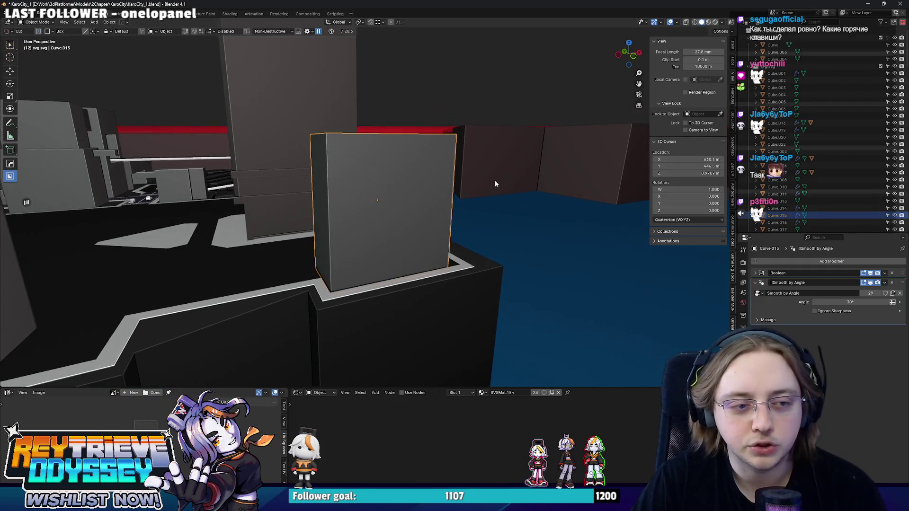
key("s")
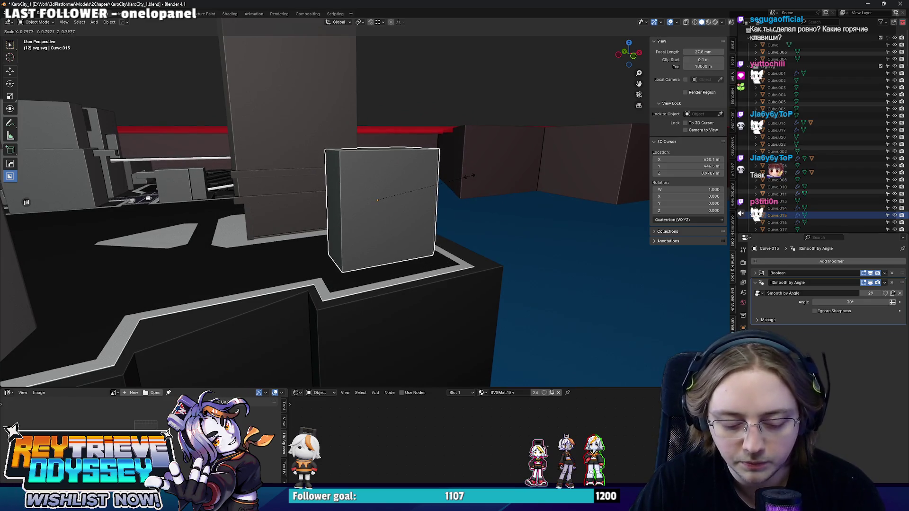
key("z")
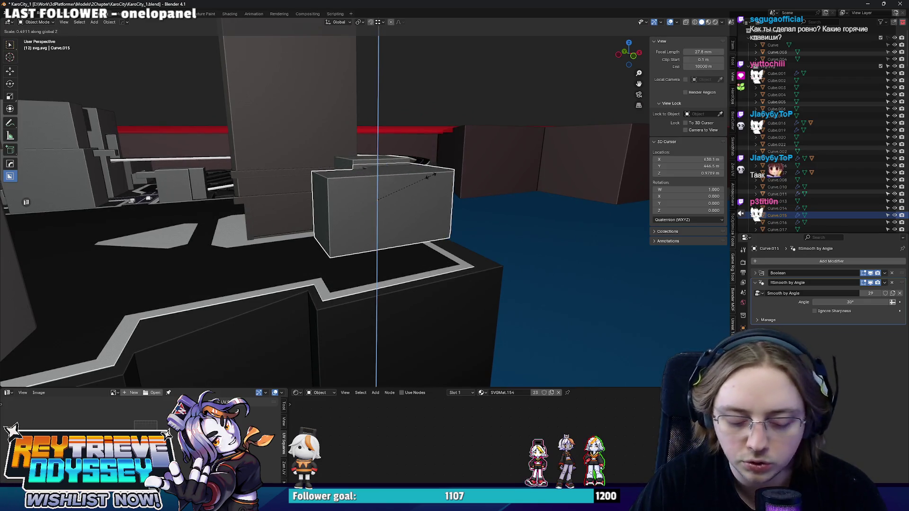
key("x")
key("y")
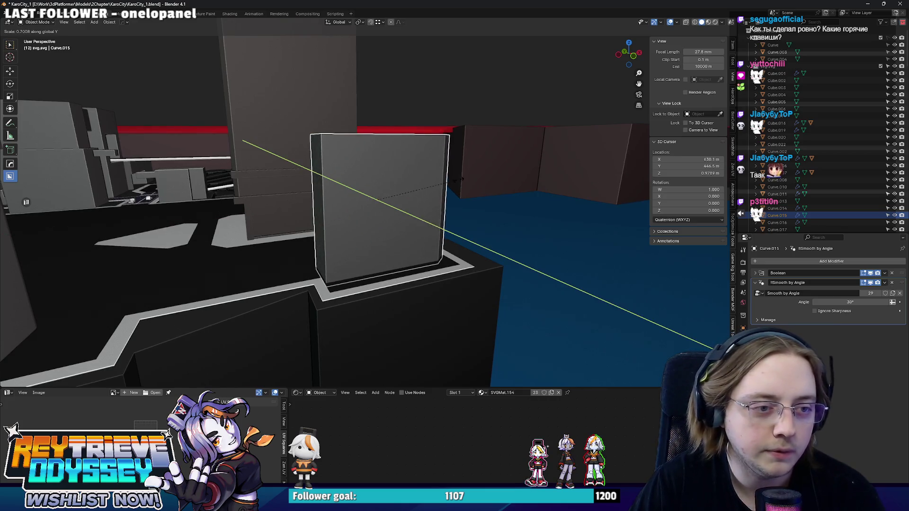
type("0")
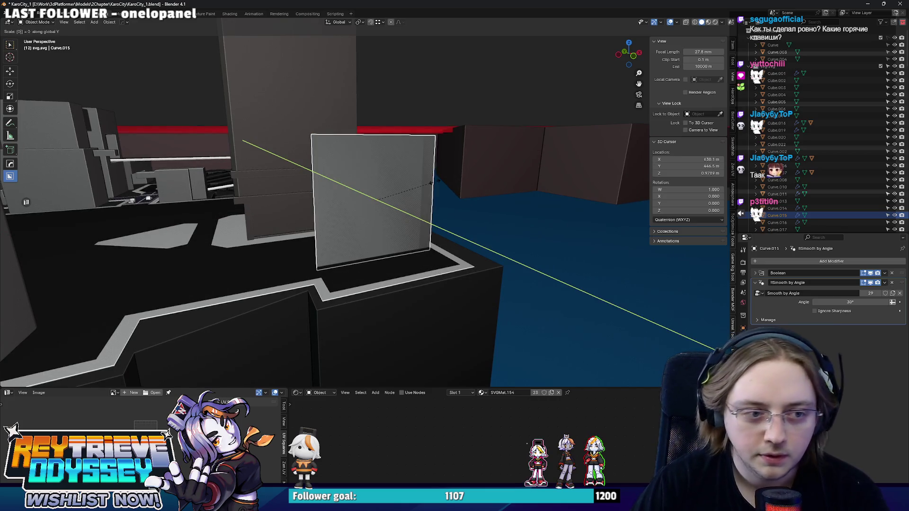
key("Return")
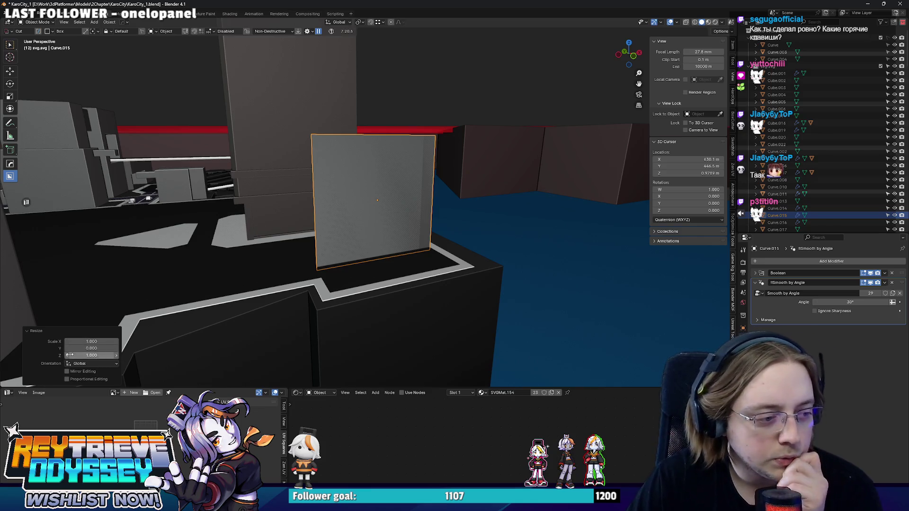
Check the plane in Left Ortho, then open sidewalk block Curve.007 for editing
mouse_move(254, 261)
middle_mouse_down()
mouse_move(414, 215)
mouse_move(388, 195)
middle_mouse_up()
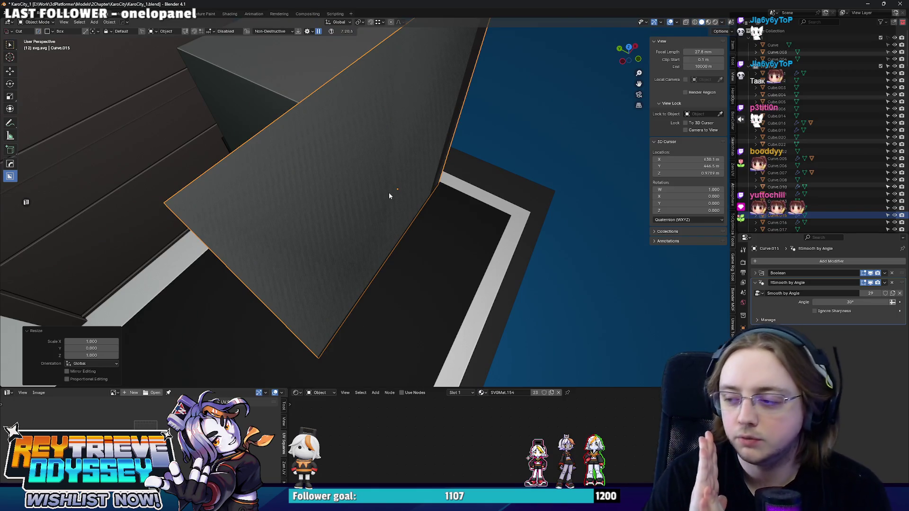
mouse_move(388, 192)
middle_mouse_down()
mouse_move(376, 176)
mouse_move(429, 165)
middle_mouse_up()
key("ctrl+KP_3")
key("KP_1")
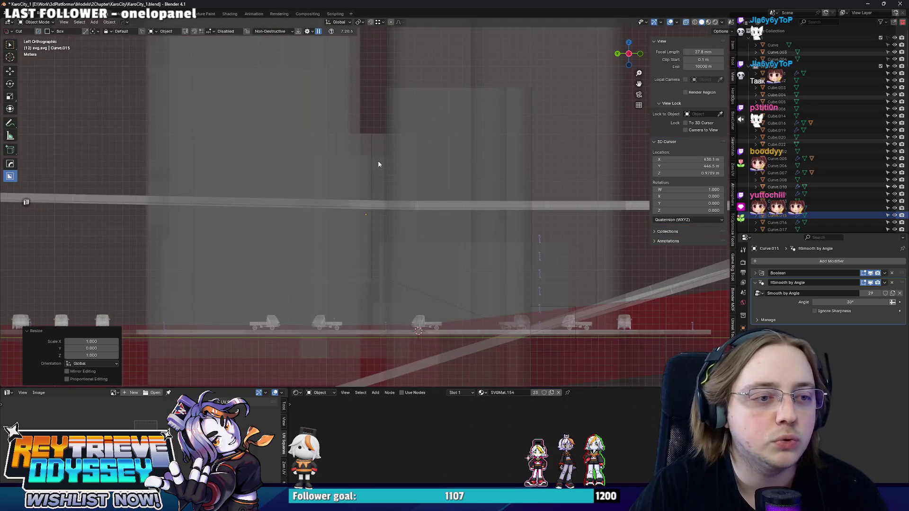
key("ctrl+KP_3")
mouse_move(365, 176)
middle_mouse_down()
mouse_move(312, 257)
mouse_move(569, 167)
middle_mouse_up()
key("KP_Decimal")
middle_click_drag(379, 214, 397, 231)
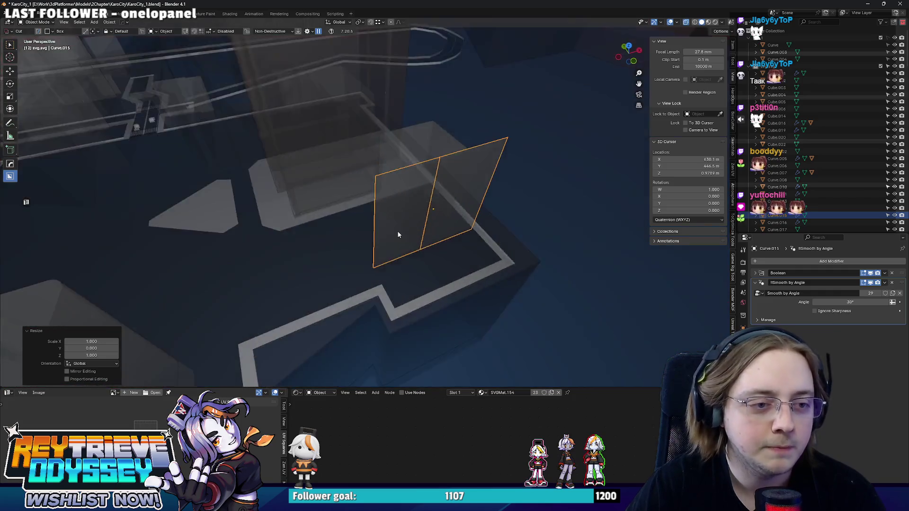
scroll(397, 231, "up", 3)
left_click(304, 337)
key("Tab")
middle_click_drag(304, 337, 381, 232)
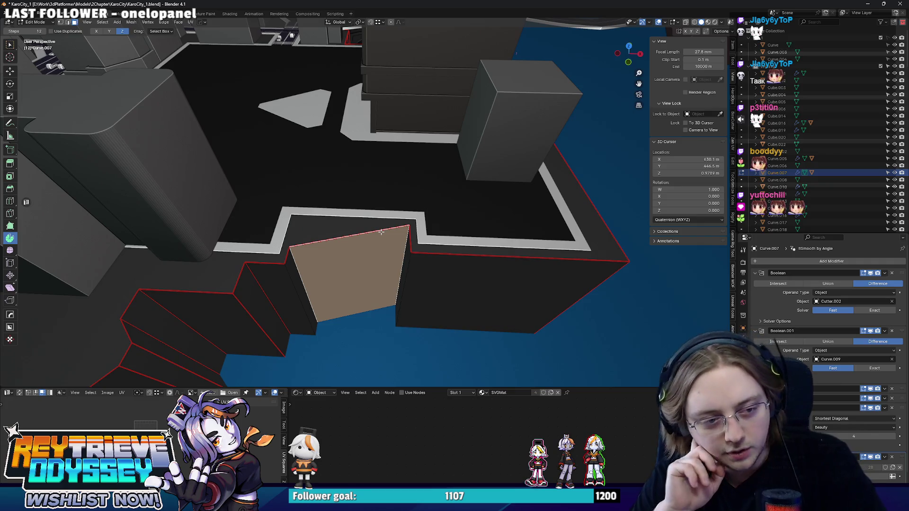
Flatten the notch wall face to 0 along Y
key("s")
key("x")
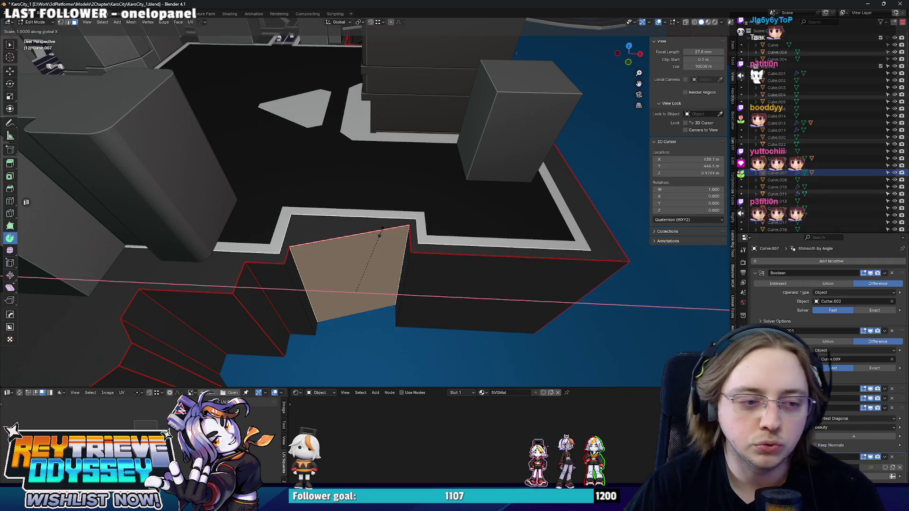
key("0")
key("y")
key("Return")
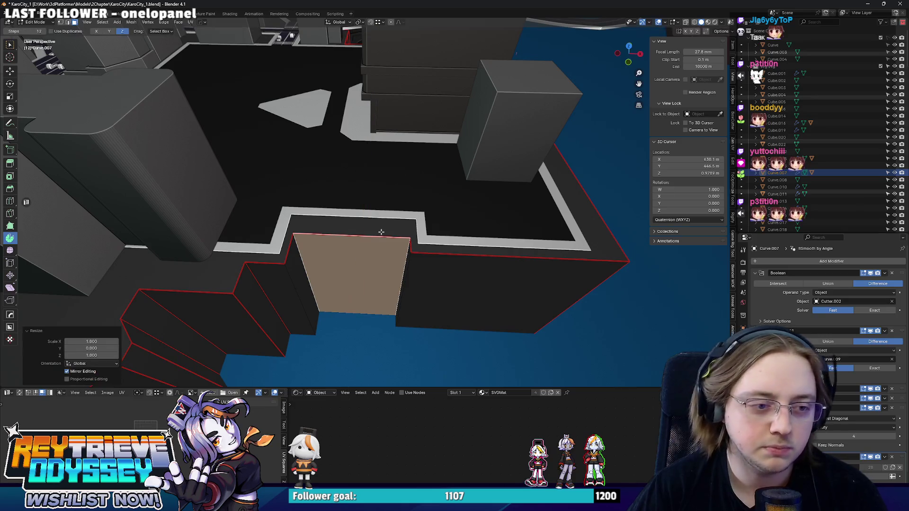
Move the flattened face 5.242 m along Y
key("KP_7")
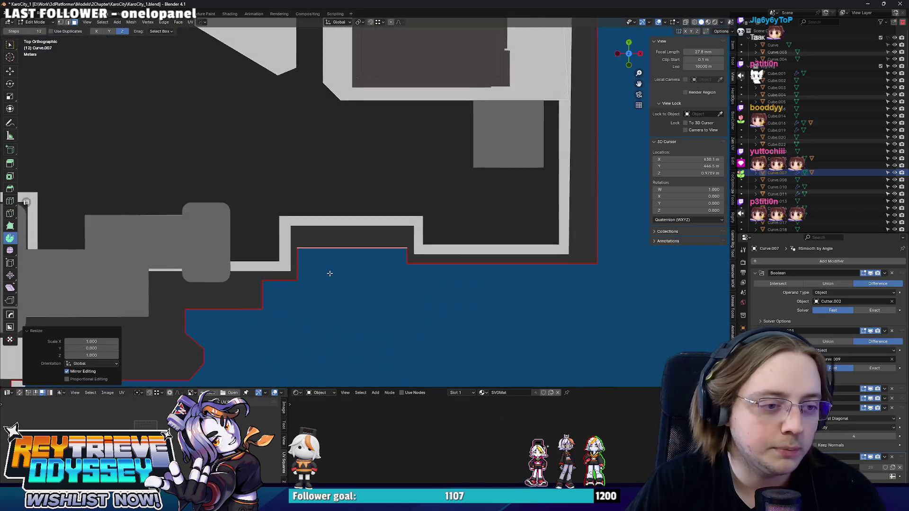
key("g")
key("y")
left_click(343, 248)
mouse_move(343, 248)
middle_mouse_down()
mouse_move(402, 235)
mouse_move(427, 195)
middle_mouse_up()
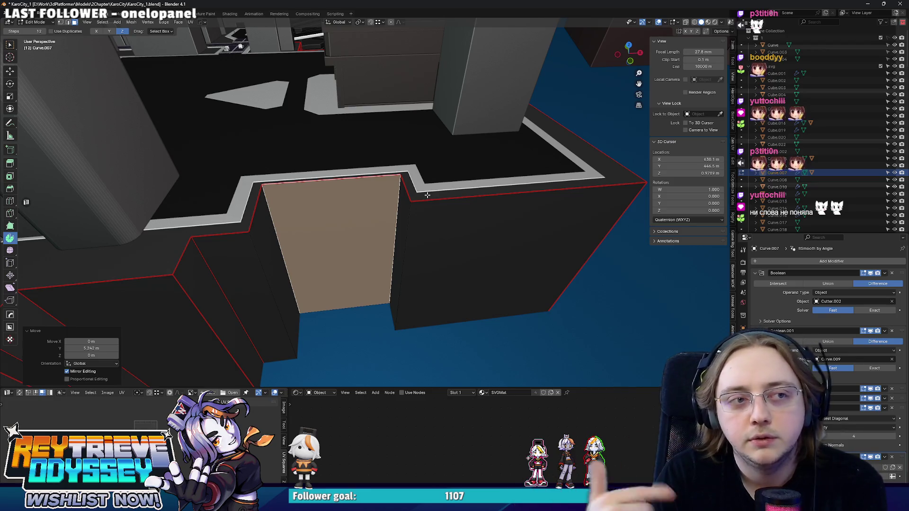
mouse_move(427, 194)
middle_mouse_down()
mouse_move(379, 256)
mouse_move(336, 242)
mouse_move(310, 251)
mouse_move(339, 278)
mouse_move(359, 262)
mouse_move(355, 244)
mouse_move(380, 243)
middle_mouse_up()
Rotate the piece -39.5° around Z and switch transform orientation to Normal
key("r")
key("z")
left_click(385, 263)
key("alt+z")
left_click(337, 22)
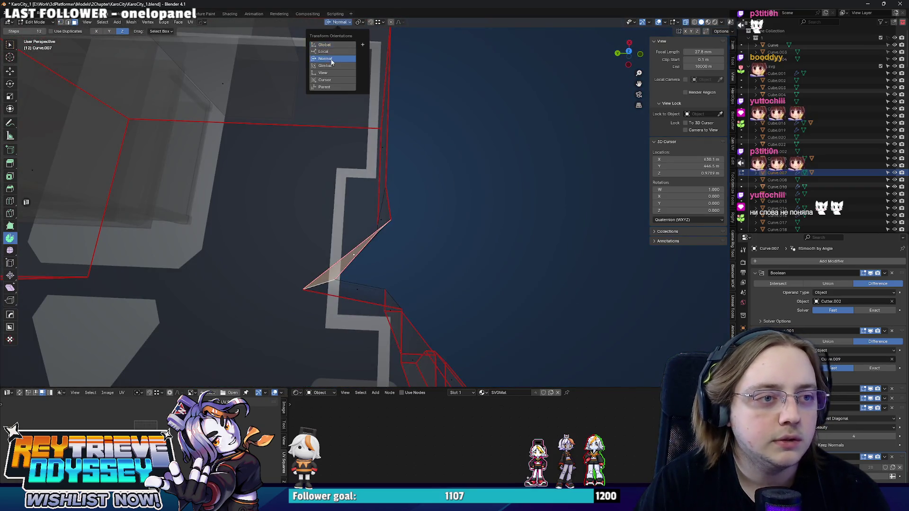
left_click(332, 59)
Scale the face to 0 along the normal Z axis, undoing the last resize
middle_click_drag(341, 154, 400, 199)
key("s")
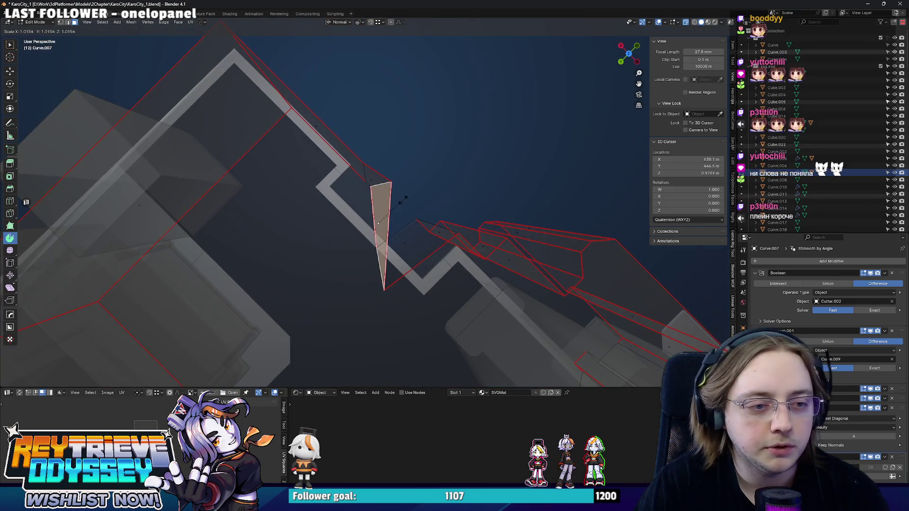
key("z")
key("Return")
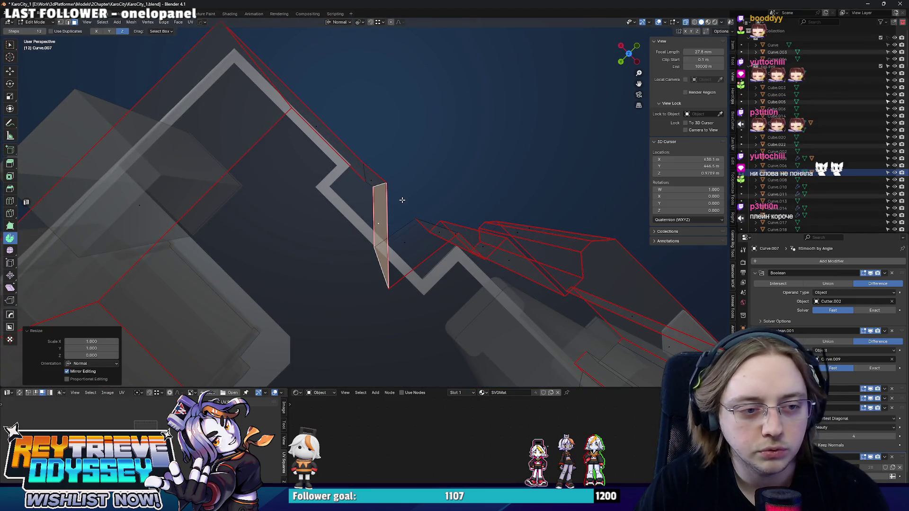
key("KP_7")
scroll(367, 195, "up", 5)
key("s")
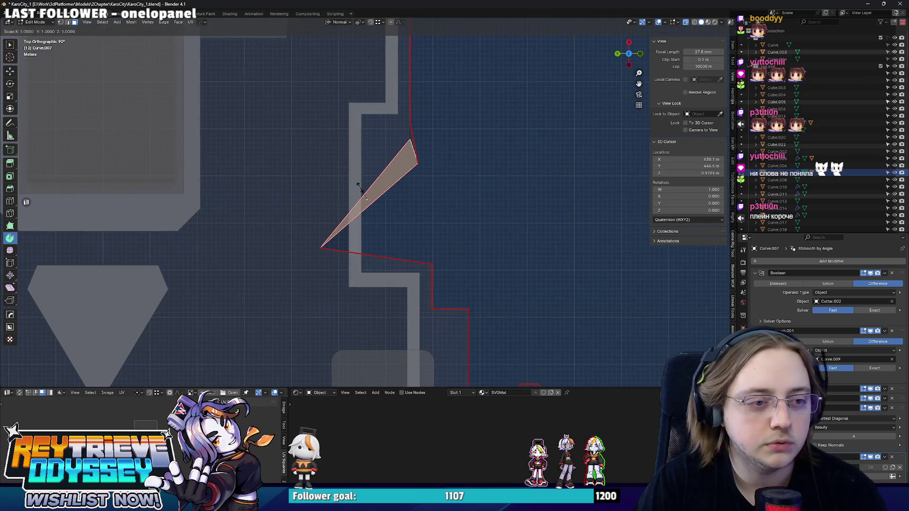
key("Return")
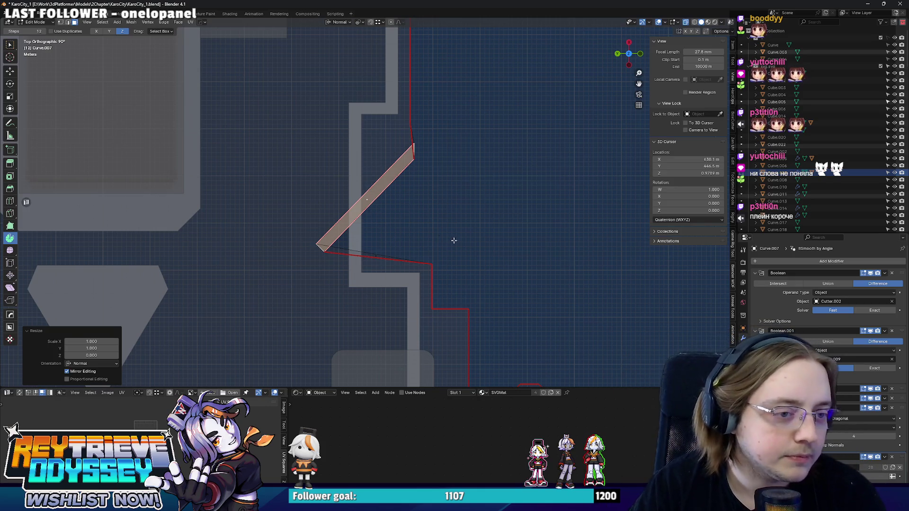
mouse_move(454, 241)
middle_mouse_down()
mouse_move(472, 276)
mouse_move(456, 205)
mouse_move(410, 173)
middle_mouse_up()
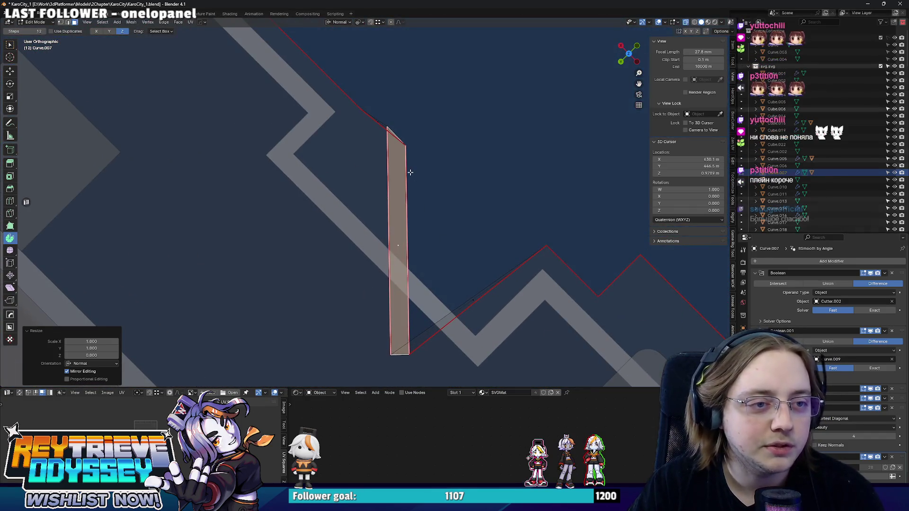
key("ctrl+z")
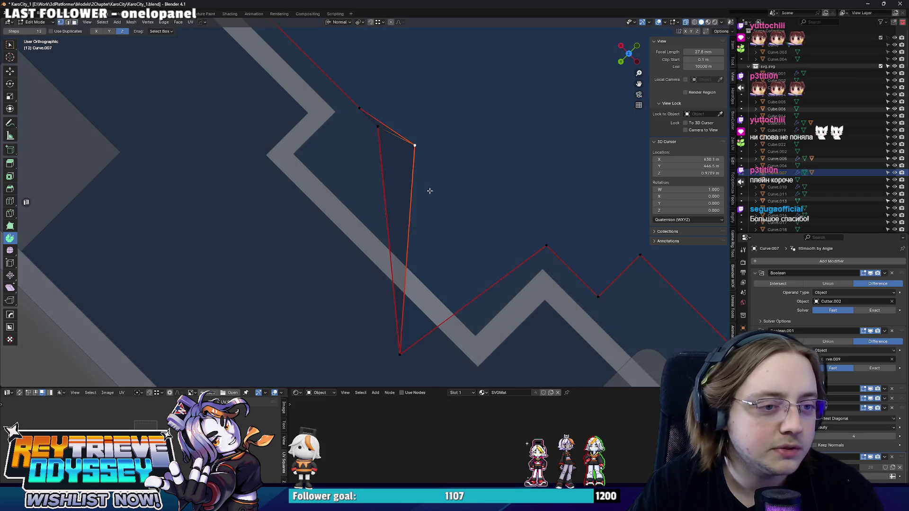
middle_click_drag(429, 191, 435, 220)
scroll(430, 204, "down", 5)
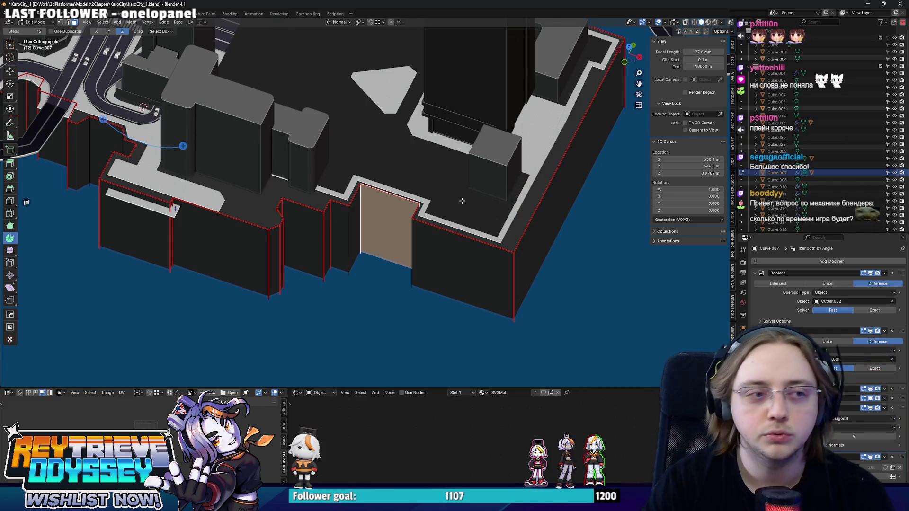
Set the pivot point to Median Point
scroll(447, 195, "up", 2)
mouse_move(447, 195)
middle_mouse_down()
mouse_move(426, 180)
mouse_move(407, 142)
middle_mouse_up()
left_click(338, 22)
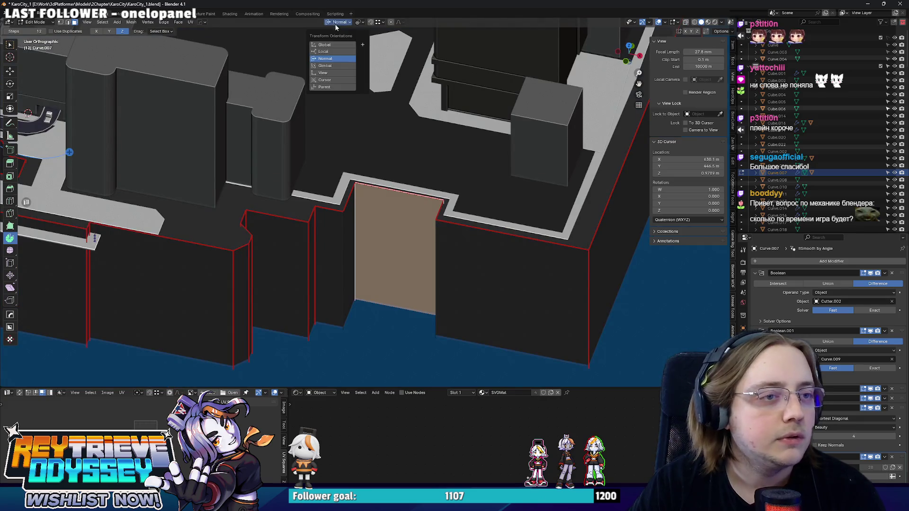
left_click(362, 23)
left_click(377, 63)
mouse_move(377, 95)
middle_mouse_down()
mouse_move(426, 199)
mouse_move(447, 223)
middle_mouse_up()
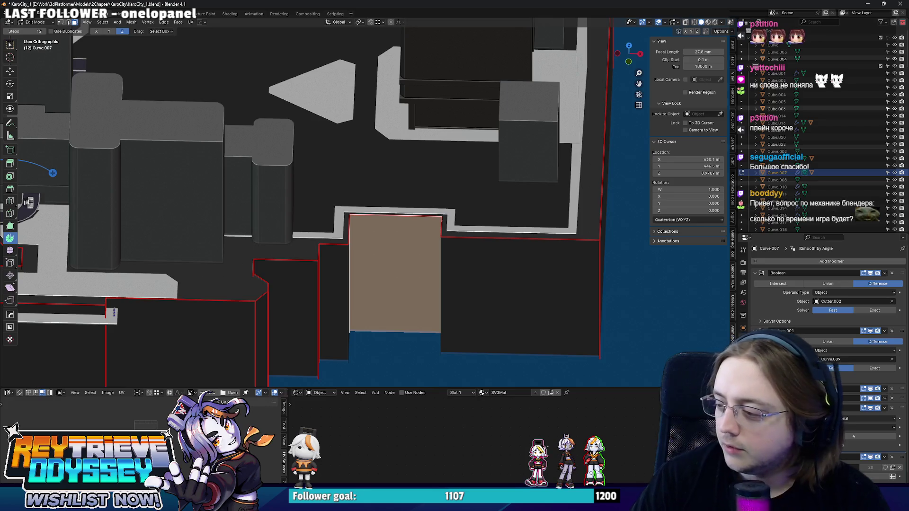
mouse_move(374, 216)
middle_mouse_down()
mouse_move(349, 209)
mouse_move(403, 249)
mouse_move(426, 236)
middle_mouse_up()
Return to Object Mode and switch to the back orthographic view
left_click(638, 105)
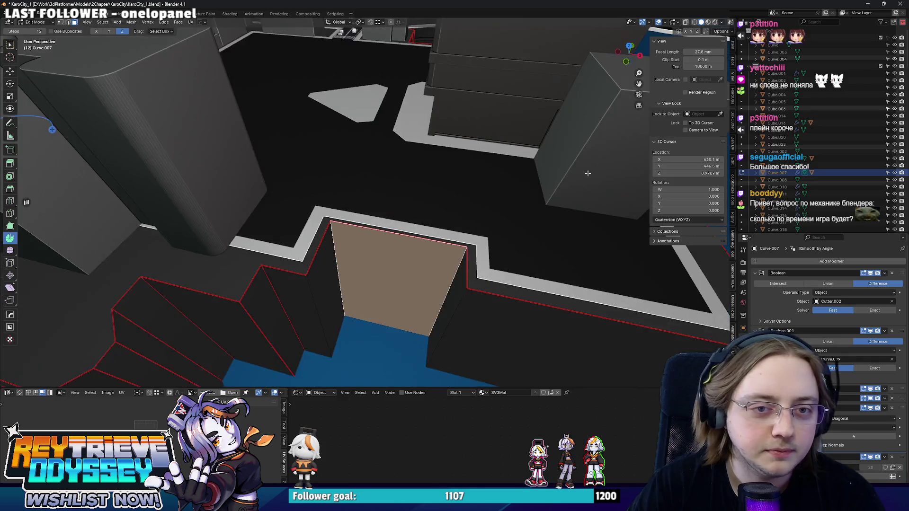
mouse_move(360, 208)
middle_mouse_down()
mouse_move(332, 199)
mouse_move(350, 209)
mouse_move(393, 203)
mouse_move(343, 183)
mouse_move(435, 195)
mouse_move(381, 193)
mouse_move(381, 176)
mouse_move(359, 195)
mouse_move(330, 178)
middle_mouse_up()
key("Tab")
key("ctrl+KP_1")
scroll(425, 202, "up", 5)
Select road strip Cube.010, enter Edit Mode with X-ray, and raise its middle top vertex about 9 m
left_click(425, 202)
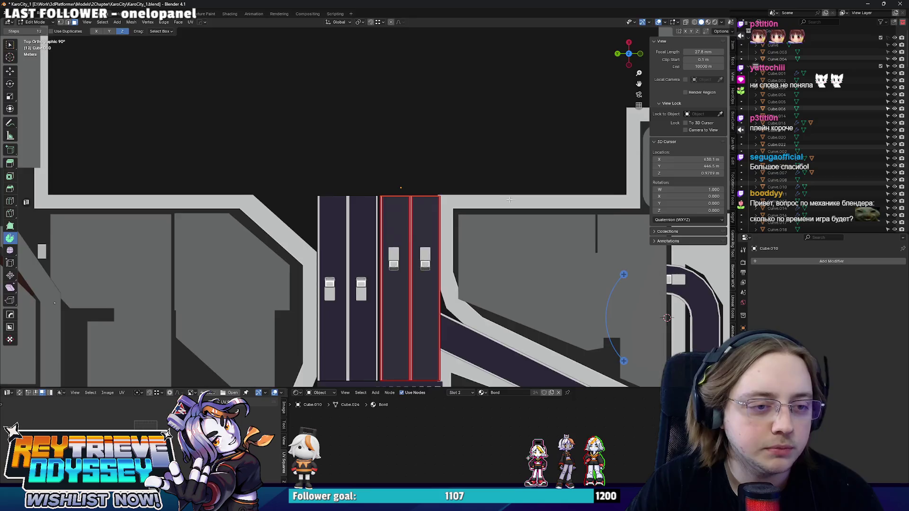
key("Tab")
scroll(380, 228, "up", 3)
scroll(432, 251, "down", 3)
key("alt+z")
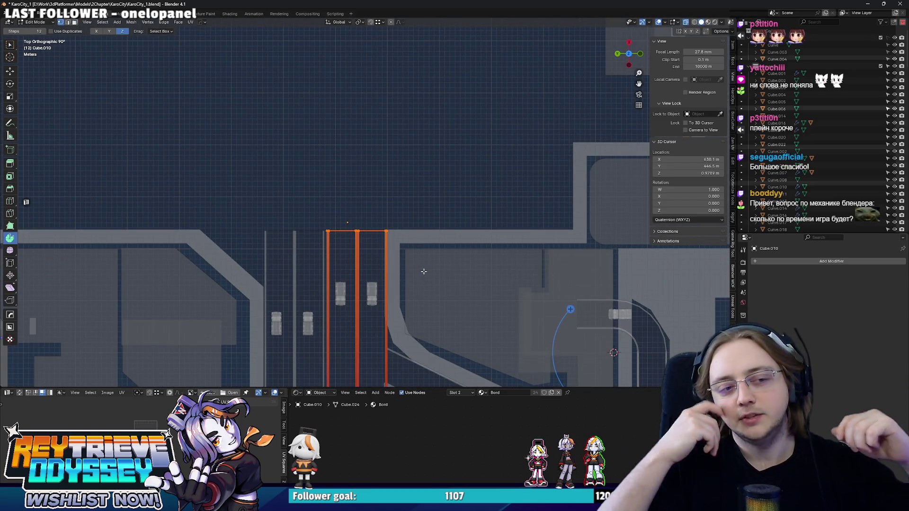
scroll(369, 202, "up", 3)
left_click(349, 251)
key("g")
left_click(372, 111)
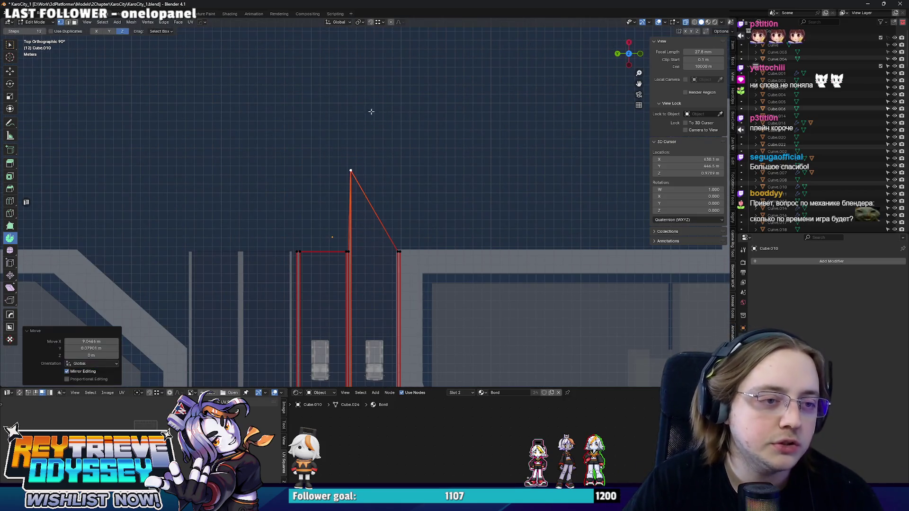
left_click(379, 22)
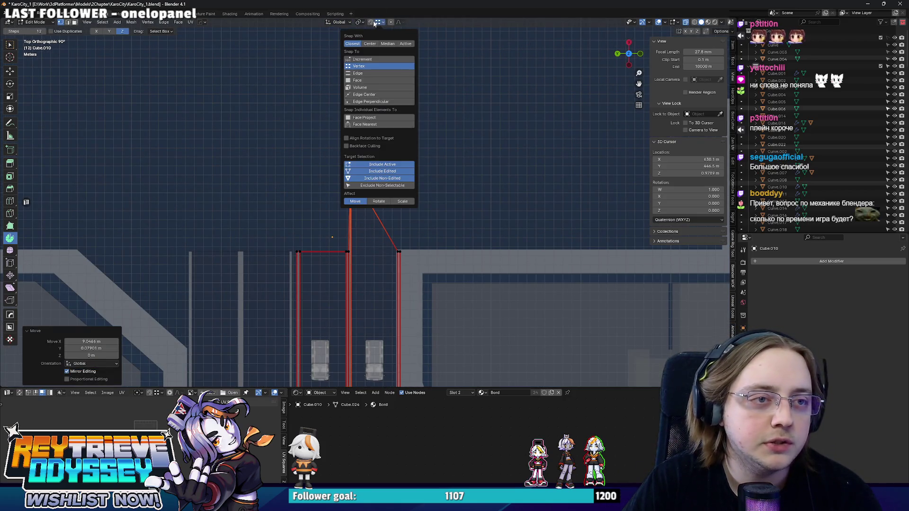
left_click(378, 22)
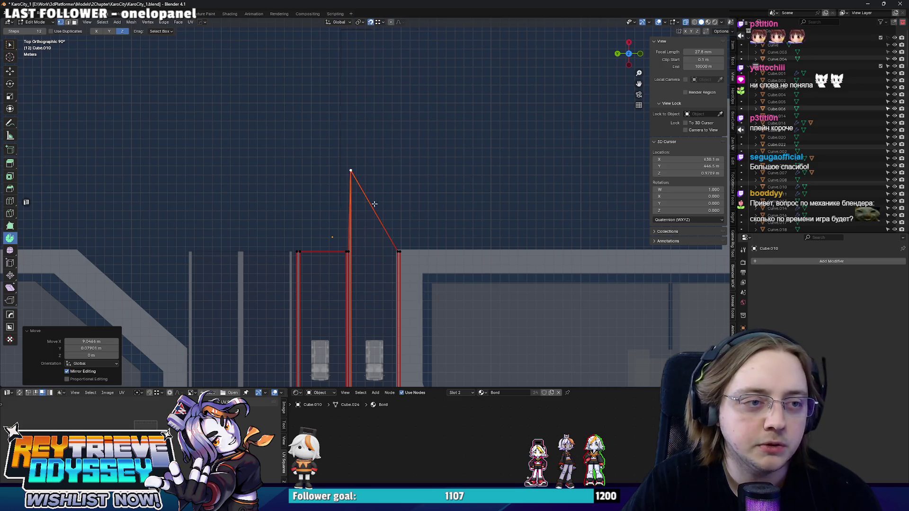
Move the raised vertex to a new position along the Y axis
scroll(378, 183, "up", 4)
key("g")
scroll(378, 183, "down", 4)
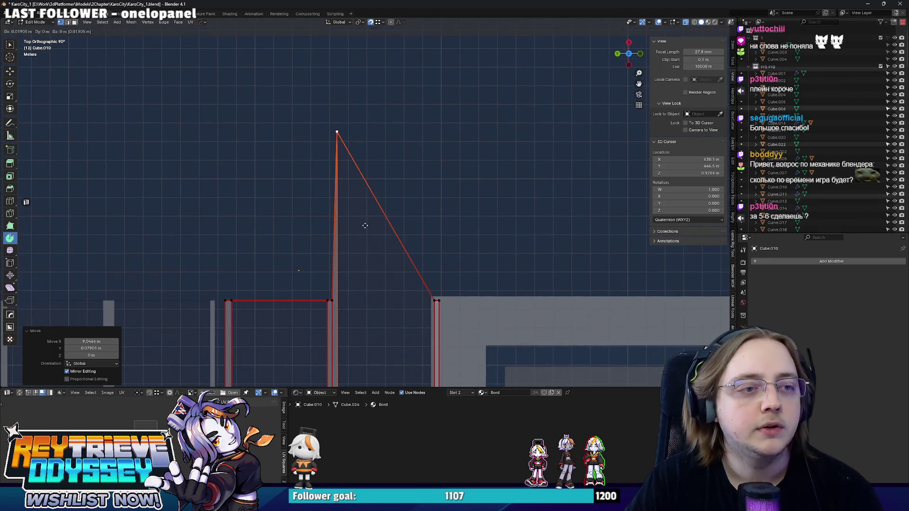
key("y")
key("Escape")
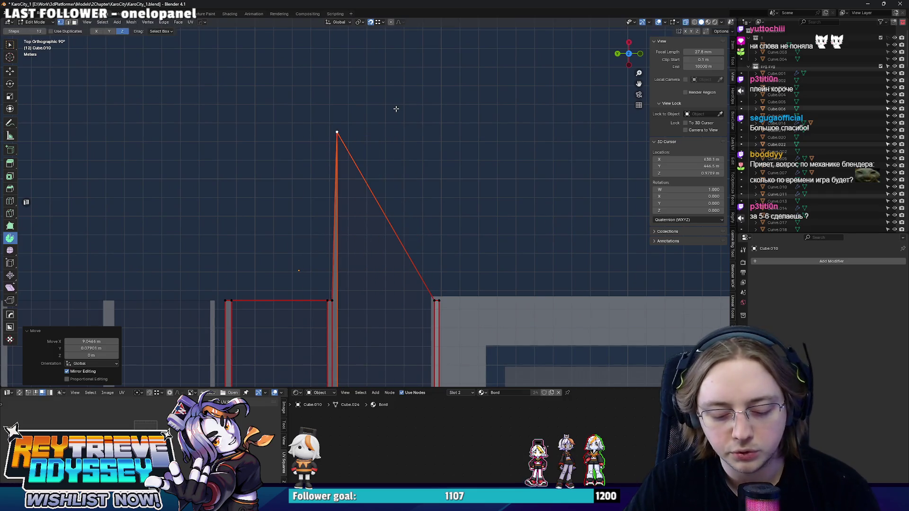
key("g")
key("y")
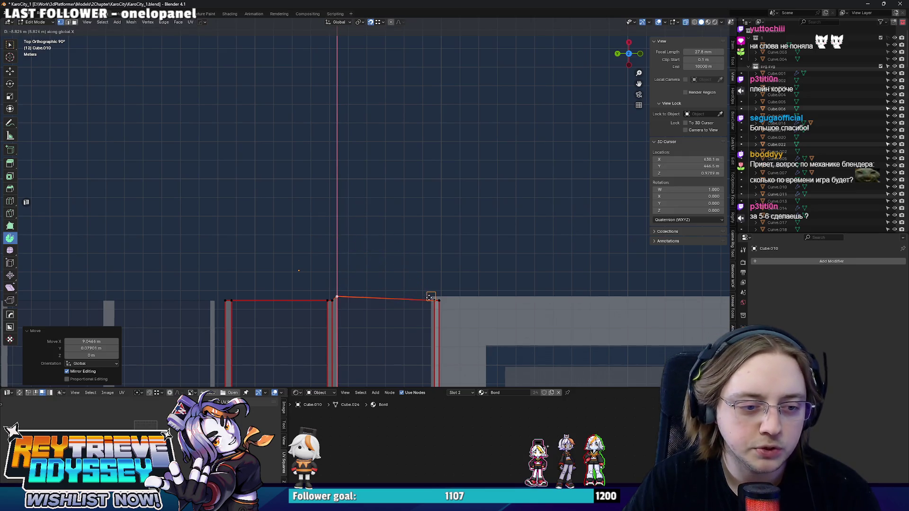
left_click(434, 301)
Try moving a vertex downward and along X, cancelling both moves
middle_click_drag(435, 301, 460, 3)
scroll(398, 123, "up", 1)
key("g")
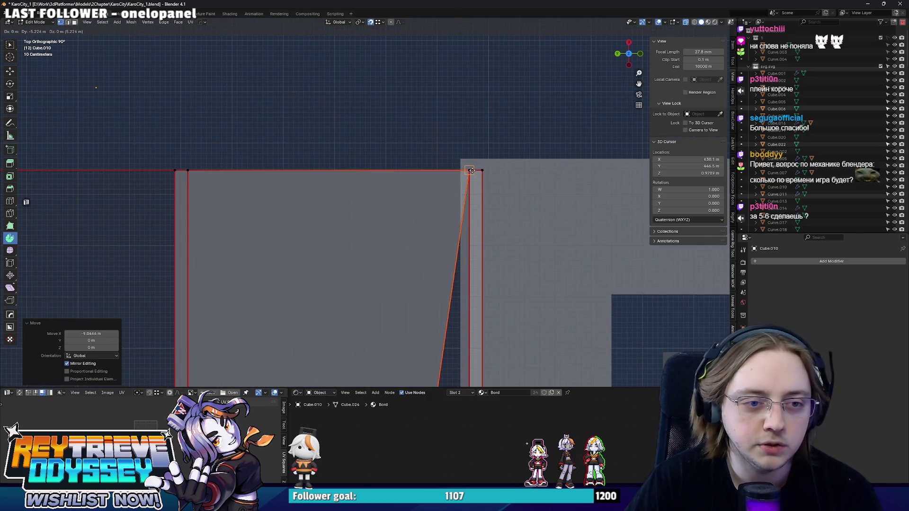
right_click(463, 179)
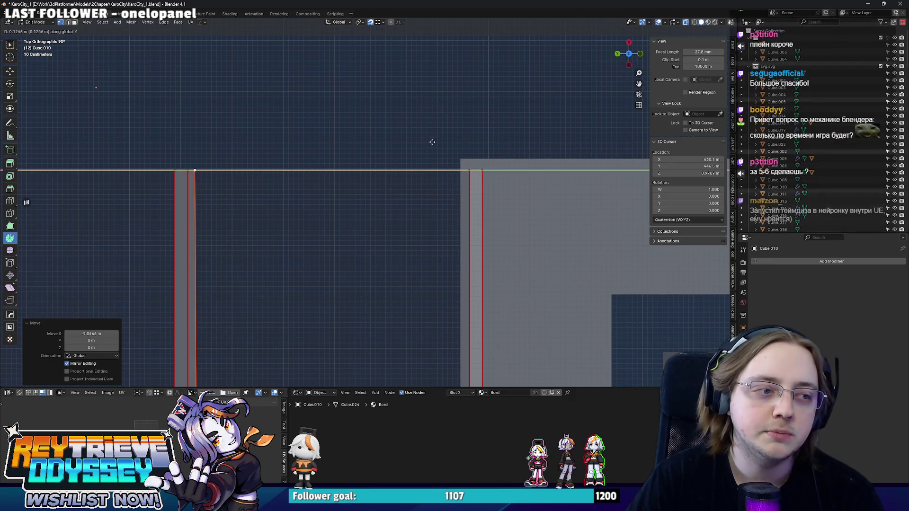
key("x")
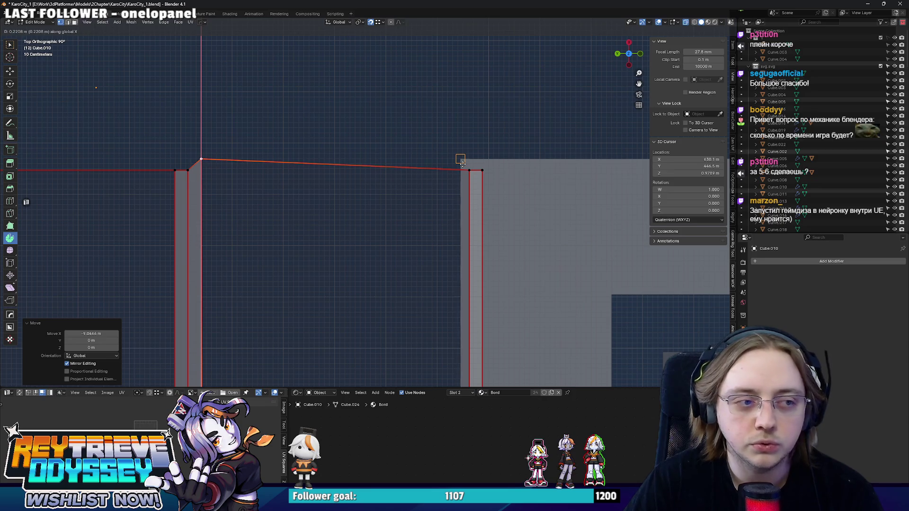
right_click(459, 162)
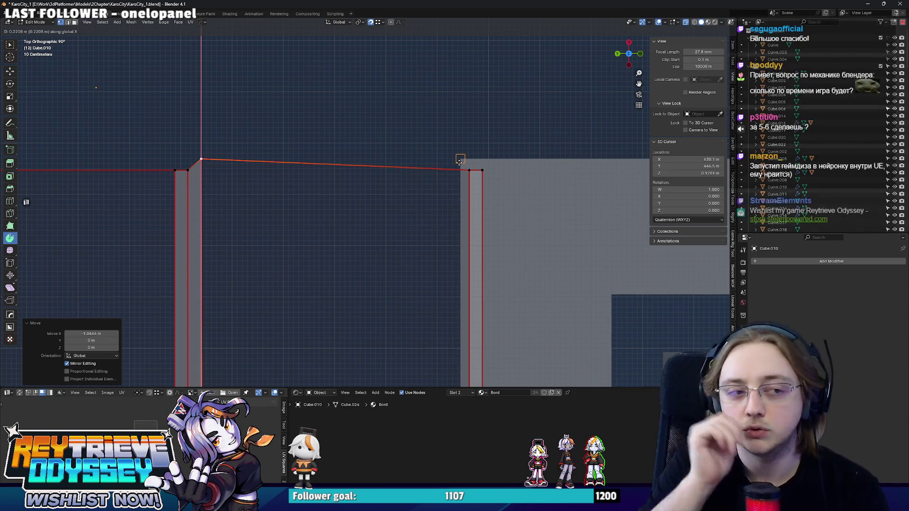
Box-select the road strip's end edges and frame the road end against the island
scroll(459, 161, "down", 1)
scroll(459, 162, "down", 5)
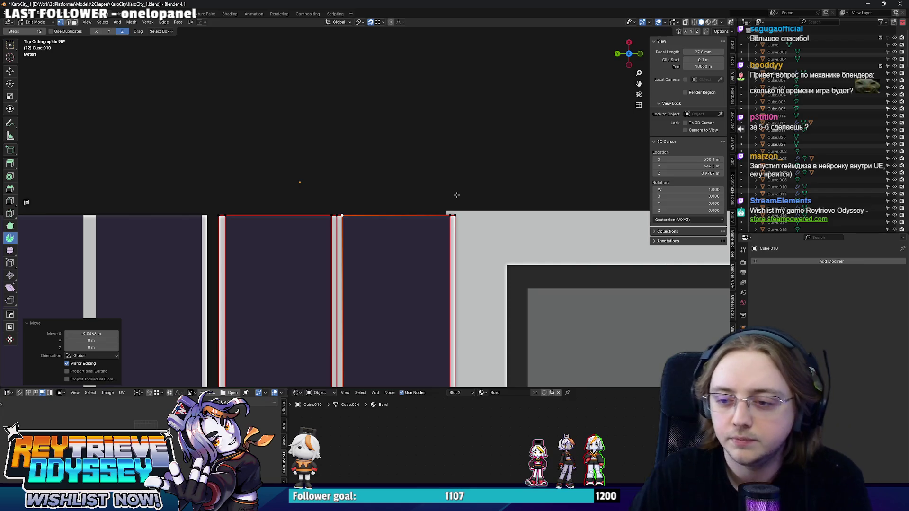
scroll(455, 195, "down", 2)
scroll(399, 191, "up", 2)
scroll(400, 190, "down", 1)
left_click_drag(243, 174, 361, 214)
scroll(360, 214, "down", 6)
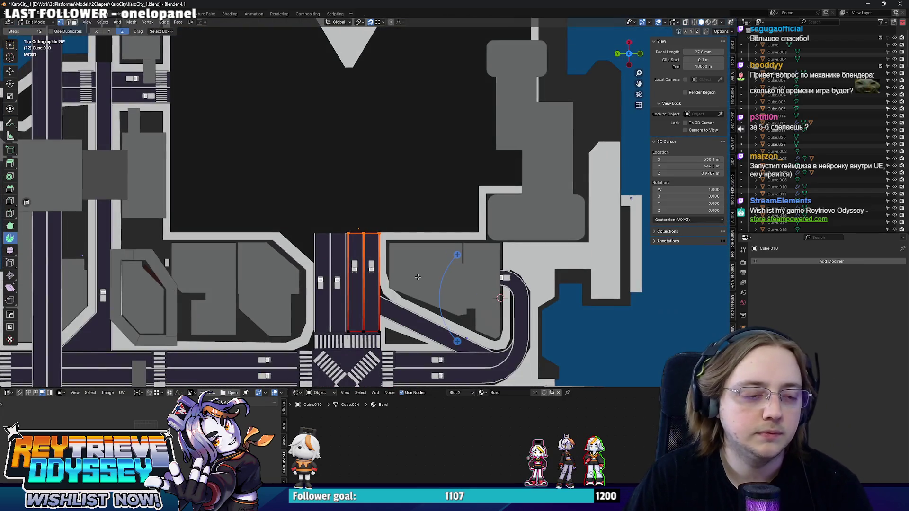
mouse_move(417, 277)
middle_mouse_down("shift")
mouse_move(419, 311)
mouse_move(381, 211)
mouse_move(400, 98)
mouse_move(421, 132)
mouse_move(331, 129)
mouse_move(389, 200)
middle_mouse_up("shift")
Switch to top view (Numpad 7) and enter Edit Mode on road strip Cube.010
left_click(382, 211)
key("Tab")
key("KP_7")
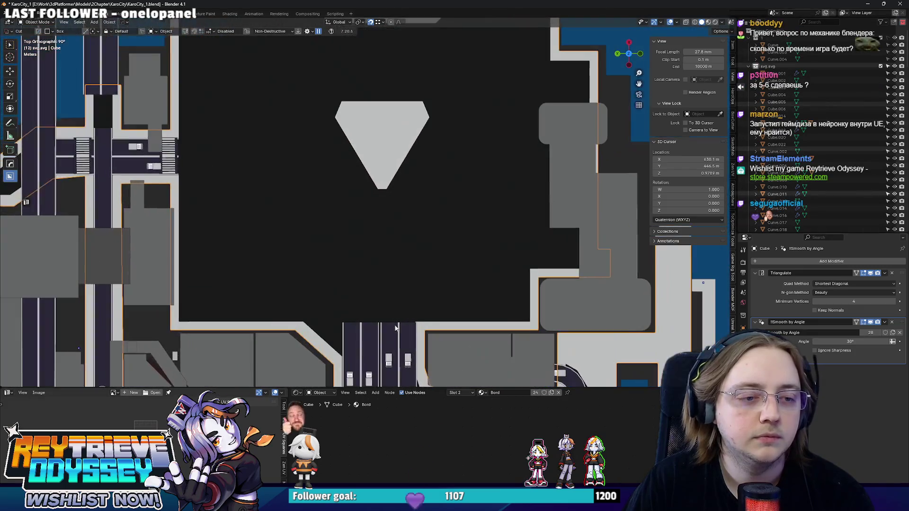
left_click(393, 331)
key("Tab")
mouse_move(422, 330)
middle_mouse_down("shift")
mouse_move(418, 270)
mouse_move(421, 326)
middle_mouse_up("shift")
Undo a trial extrusion of the road end, then spin the end edge around the 3D cursor
key("e")
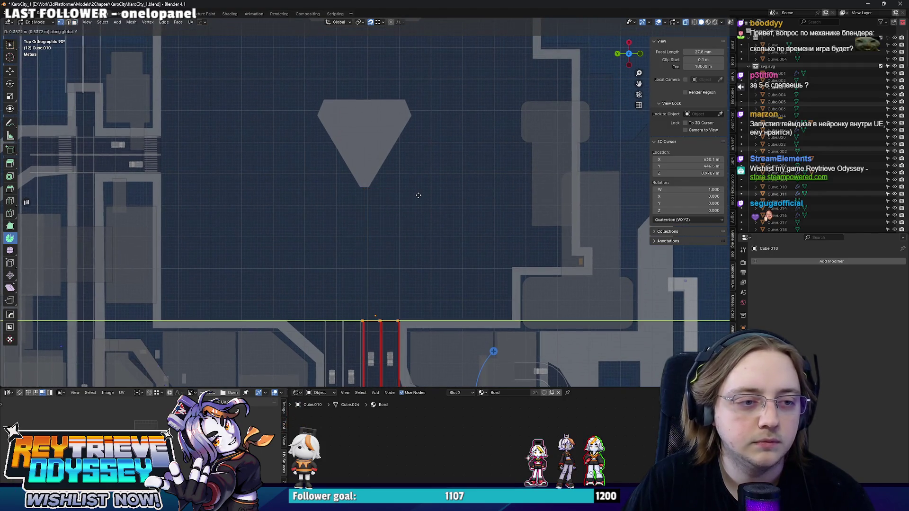
left_click(415, 209)
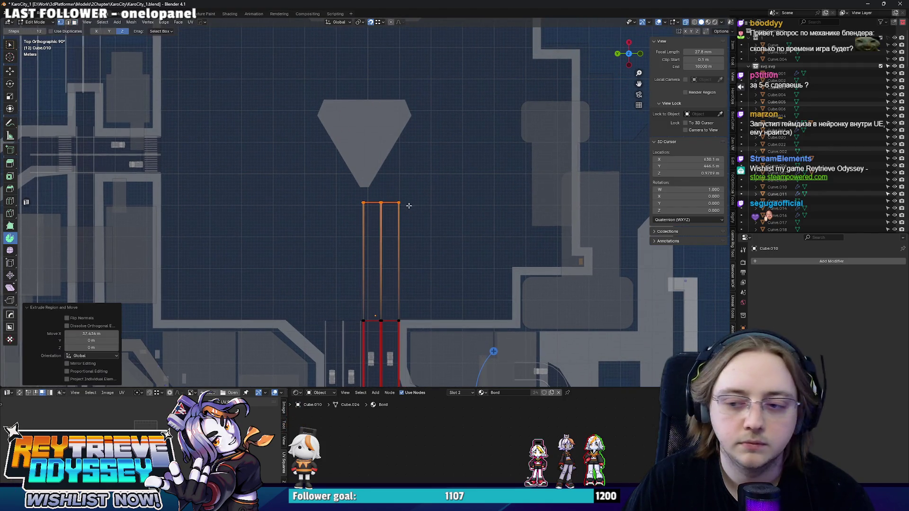
scroll(407, 204, "up", 3)
key("r")
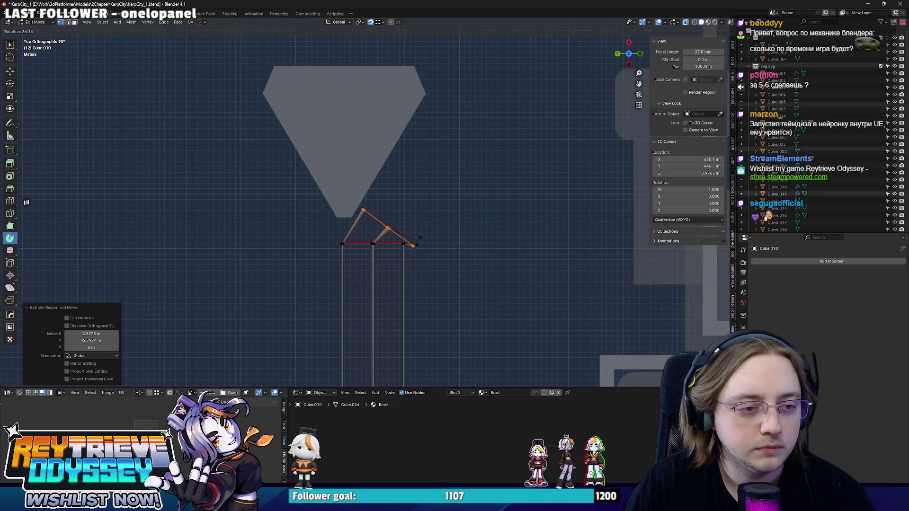
key("Escape")
key("ctrl+z")
scroll(424, 240, "up", 3)
scroll(424, 240, "down", 2)
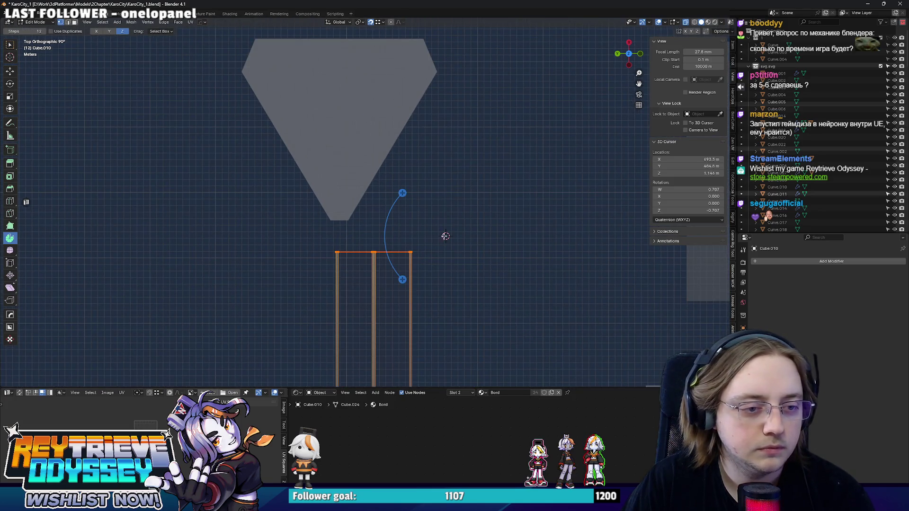
left_click_drag(402, 194, 408, 205)
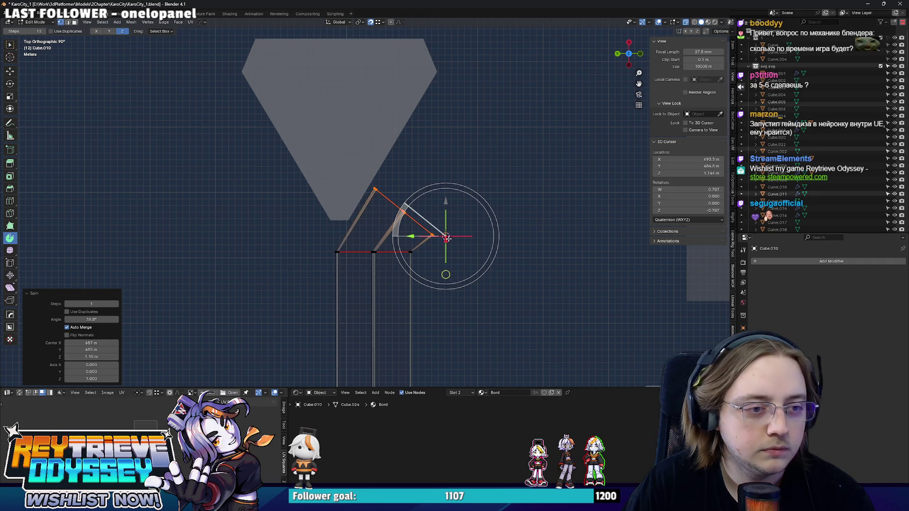
Extend the curved road end toward the upper right and angle its end edge
key("g")
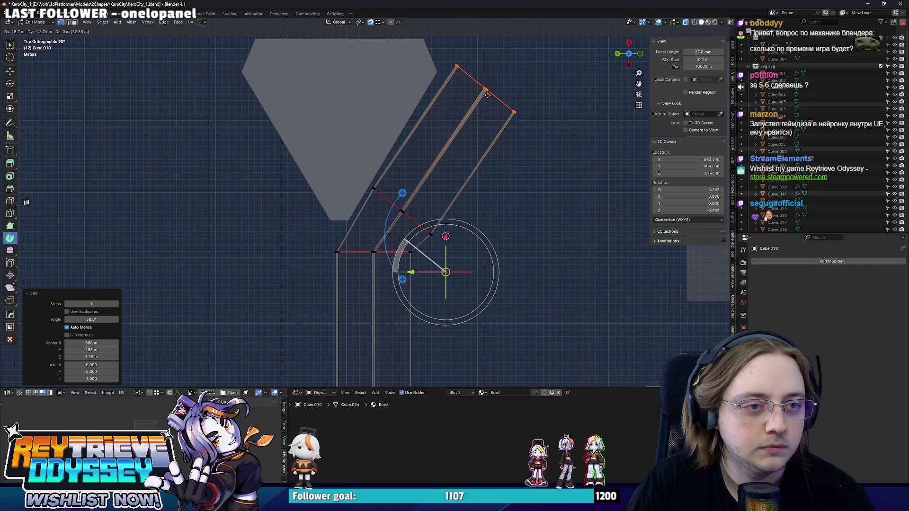
left_click(475, 103)
middle_click_drag(474, 103, 410, 180, "shift")
key("r")
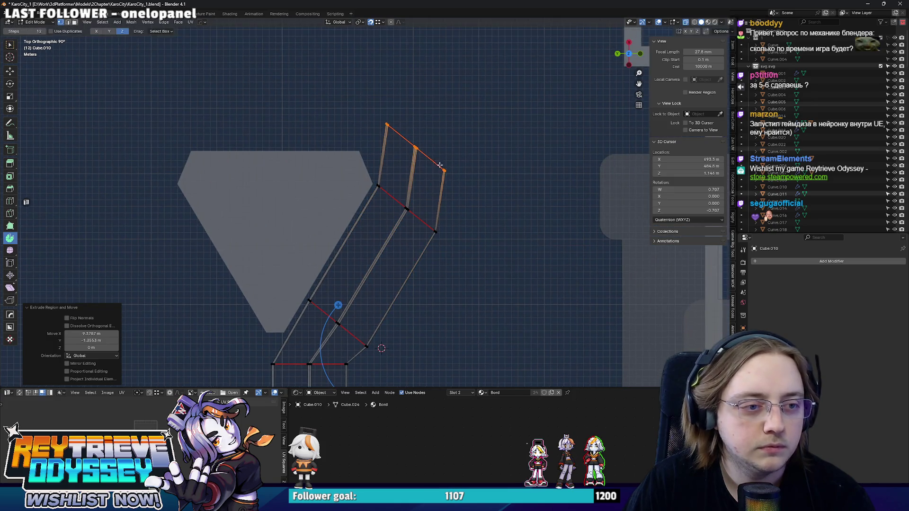
left_click(467, 137)
key("g")
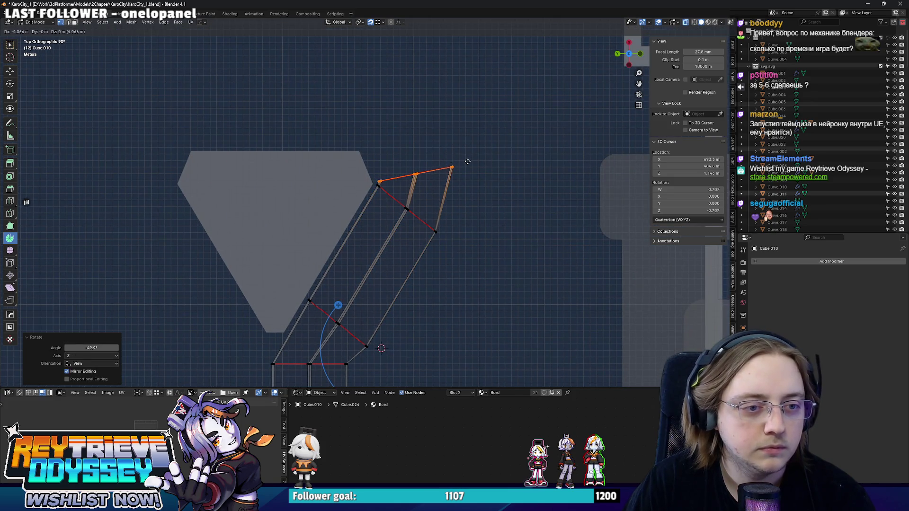
left_click(468, 161)
Extrude another road section, rotating and placing its end edge to follow the island
key("e")
left_click(452, 112)
key("r")
left_click(443, 97)
key("g")
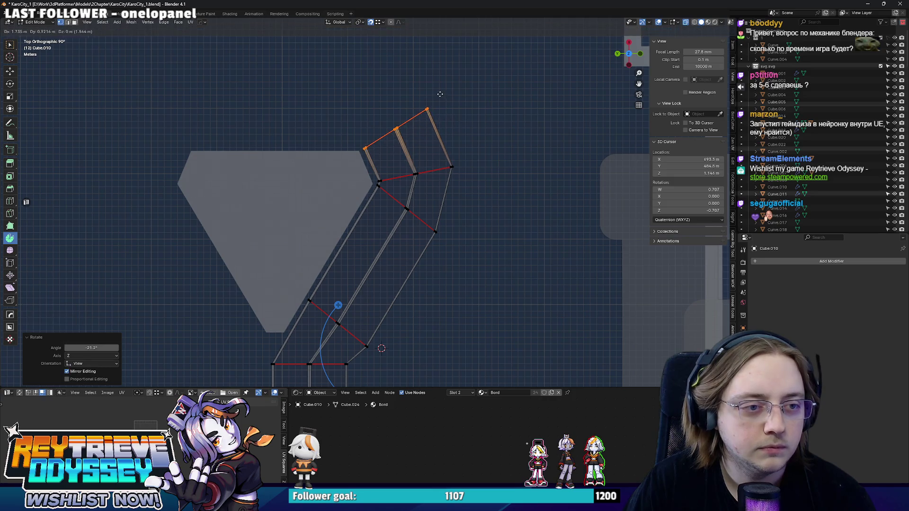
left_click(440, 95)
Extrude the road along the island's top side on Y and rotate the end to turn the corner
middle_click_drag(440, 94, 489, 133, "shift")
key("e")
key("y")
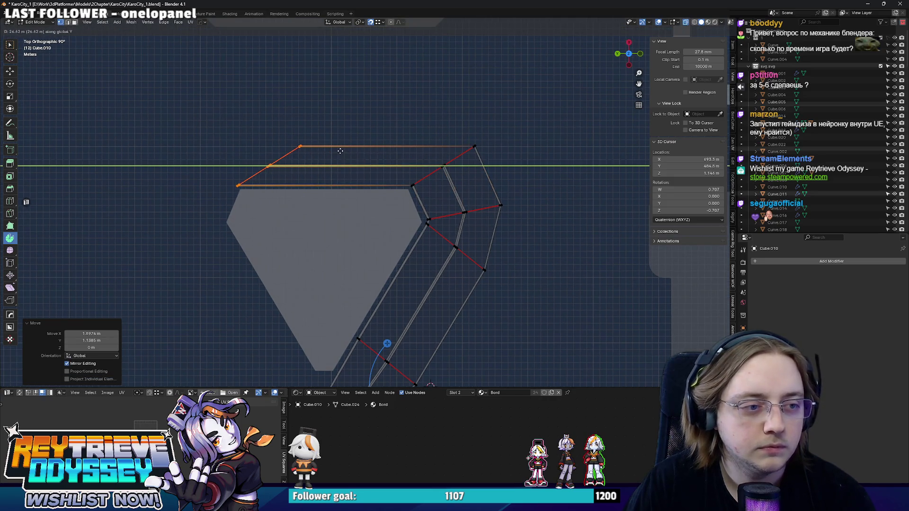
left_click(340, 150)
key("r")
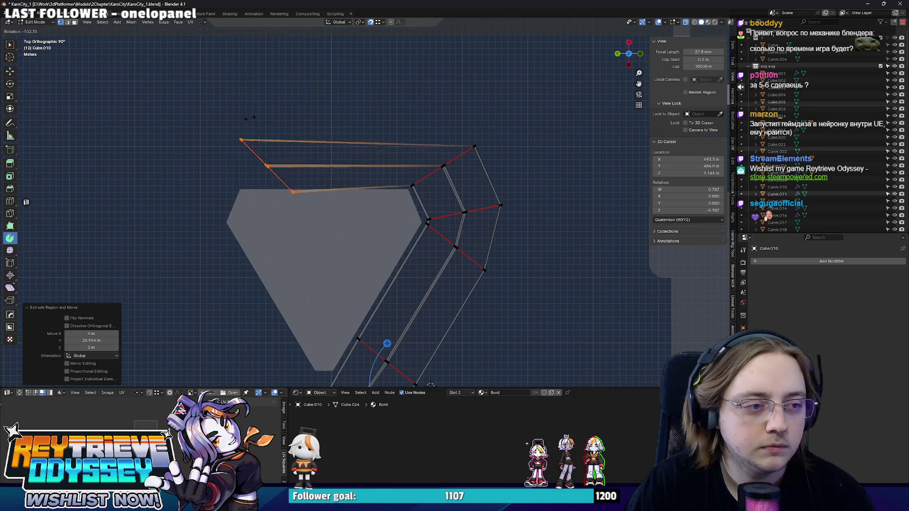
left_click(245, 120)
Reposition the road's end edges at the island's top-left corner
middle_click_drag(296, 142, 333, 157, "shift")
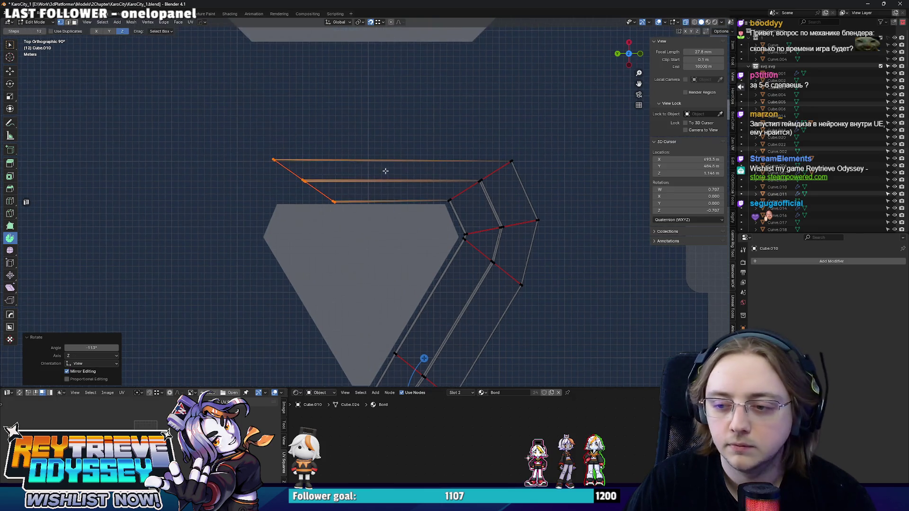
key("g")
key("y")
left_click(326, 167)
key("g")
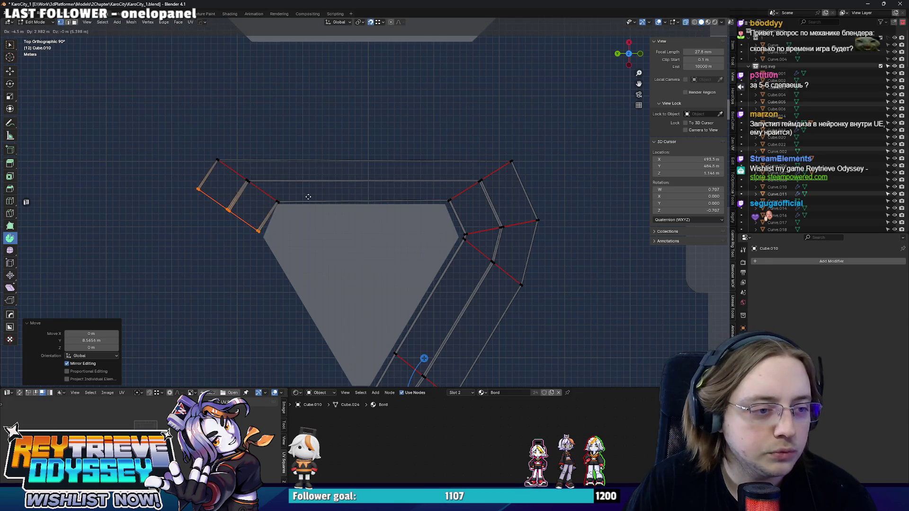
left_click(309, 201)
key("g")
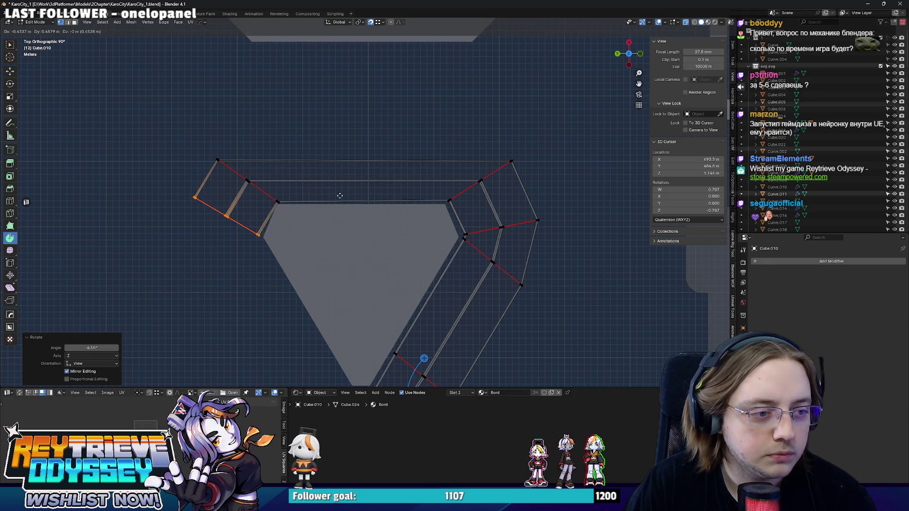
left_click(322, 213)
Extend the road down the island's left side, angling and placing its end edge
key("g")
left_click(324, 215)
key("r")
key("r")
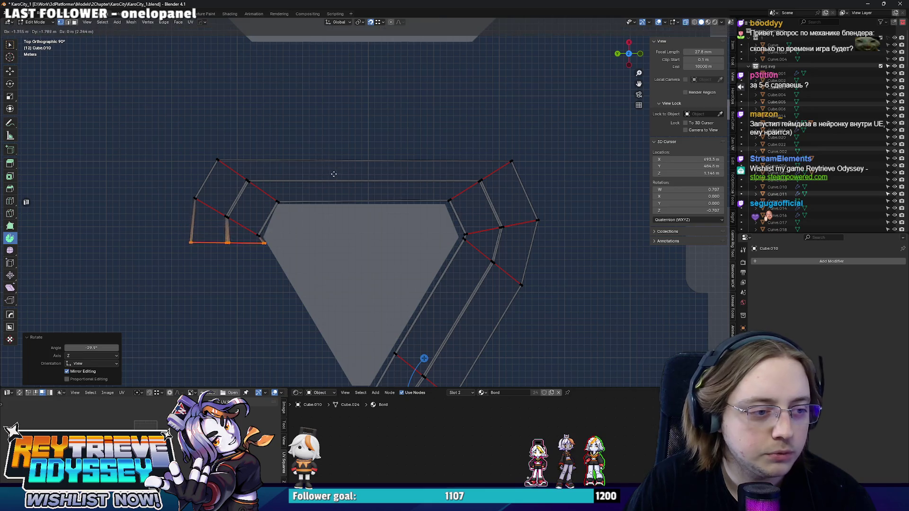
left_click(331, 172)
key("g")
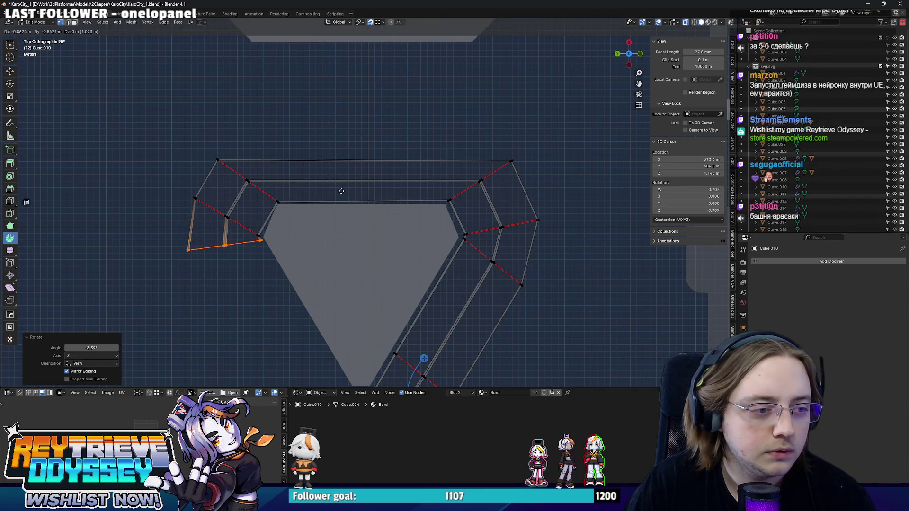
left_click(327, 176)
Extend the road further down the left side toward the straight road
middle_click_drag(326, 274, 327, 173, "shift")
key("g")
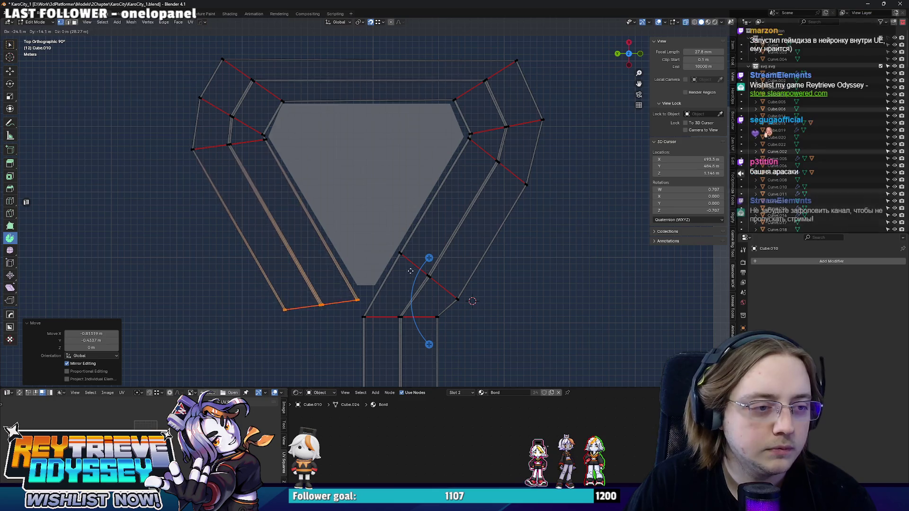
left_click(403, 276)
scroll(410, 275, "down", 3)
mouse_move(410, 274)
middle_mouse_down("shift")
mouse_move(412, 158)
mouse_move(396, 147)
middle_mouse_up("shift")
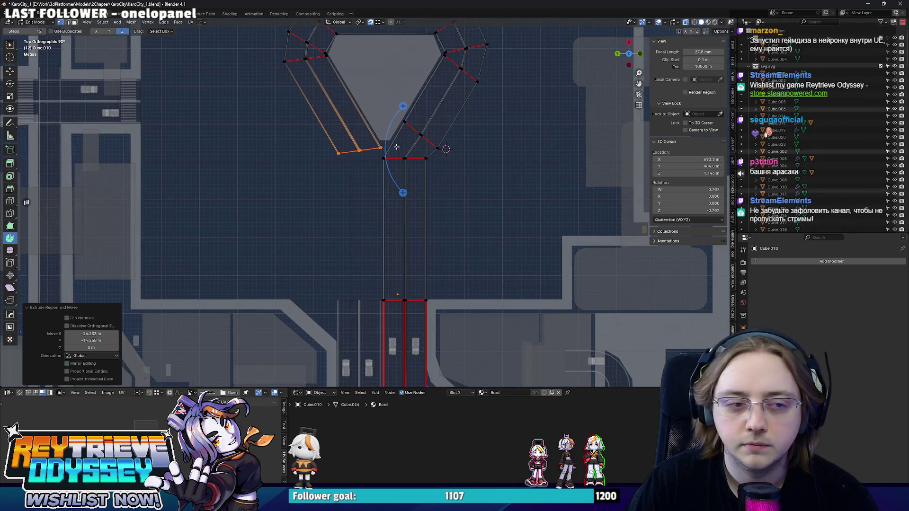
Extrude the end straight down on X, scale X to 0, align it with the straight road, and exit Edit Mode
key("e")
key("x")
left_click(368, 286)
key("s")
key("x")
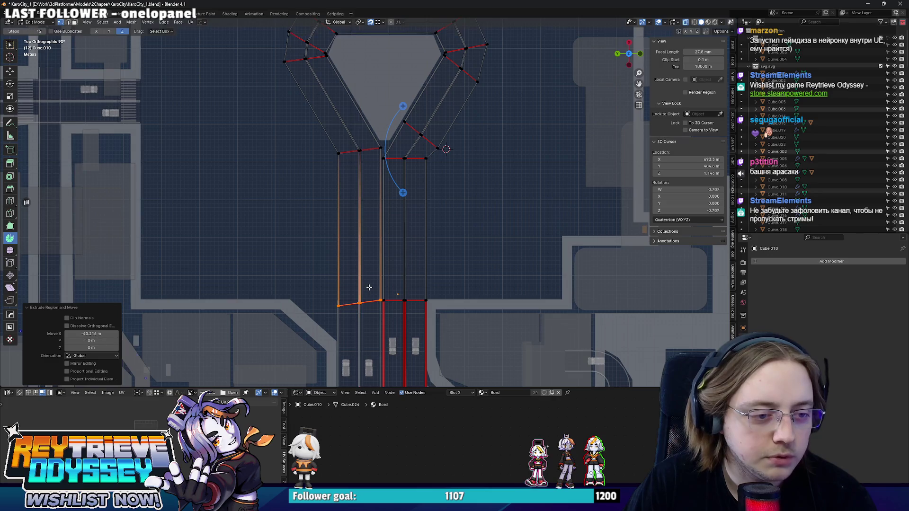
key("0")
key("Return")
scroll(365, 284, "up", 7)
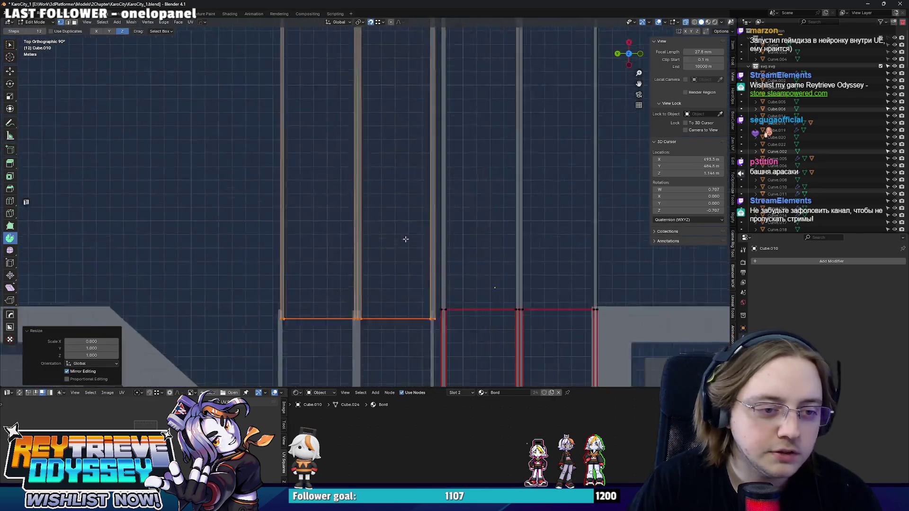
key("g")
left_click(441, 294)
key("Tab")
mouse_move(431, 274)
middle_mouse_down()
mouse_move(402, 194)
mouse_move(408, 163)
mouse_move(431, 234)
middle_mouse_up()
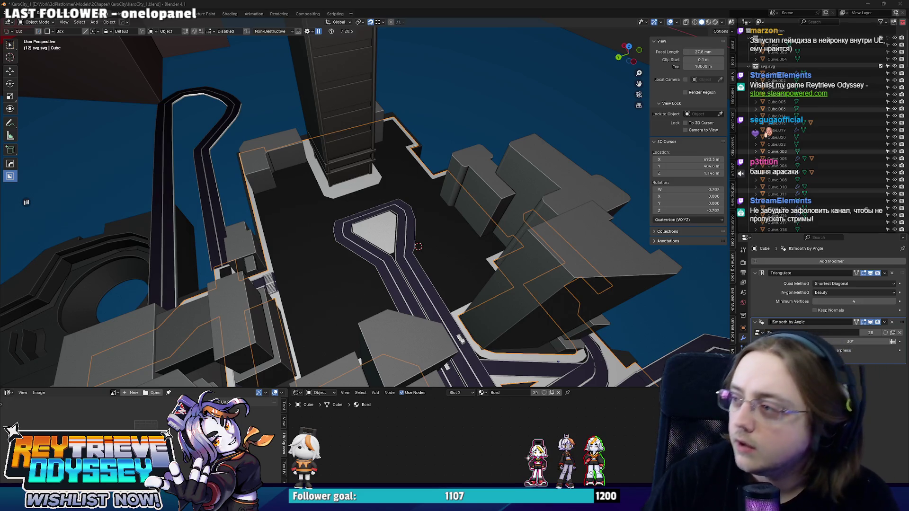
Switch to the browser's image results and view the first tower images full size
key("alt+Tab")
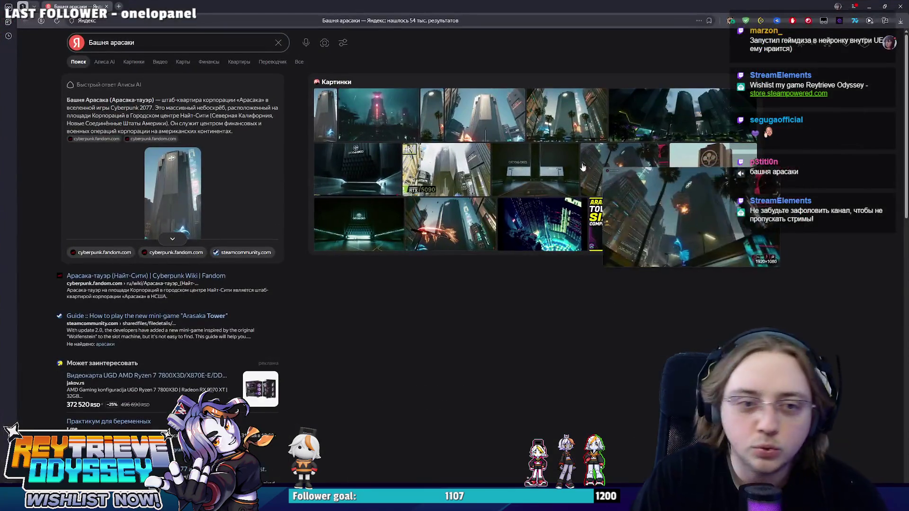
left_click(129, 65)
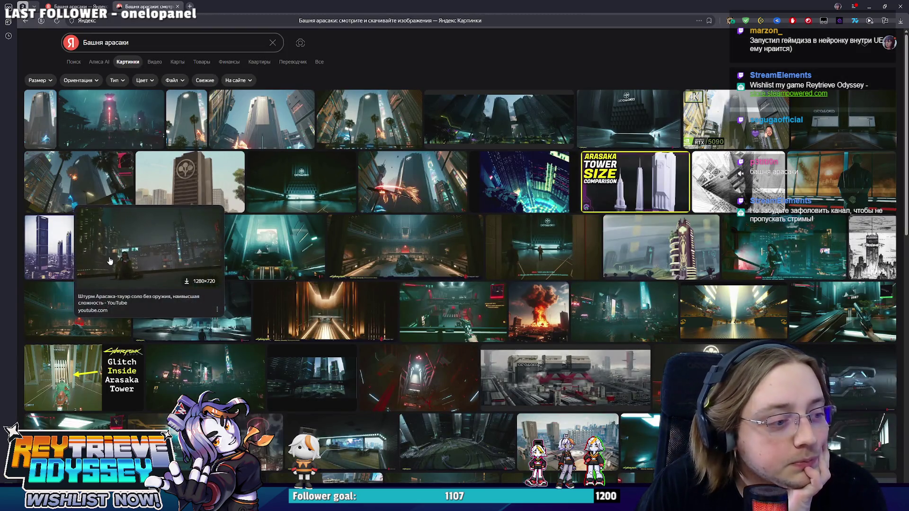
left_click(271, 130)
key("Right")
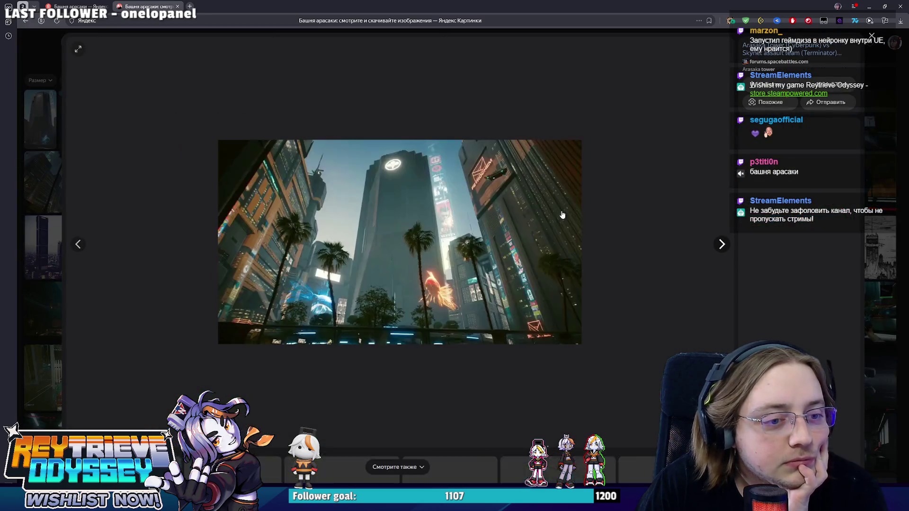
key("Right")
key("Escape")
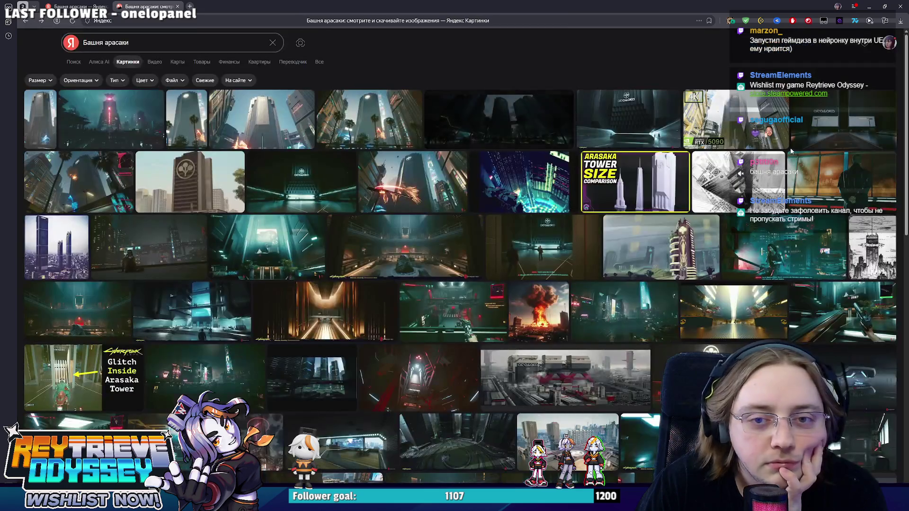
View the 4K RTX 5090 tower image and the aerial Arasaka rooftop image
left_click(738, 127)
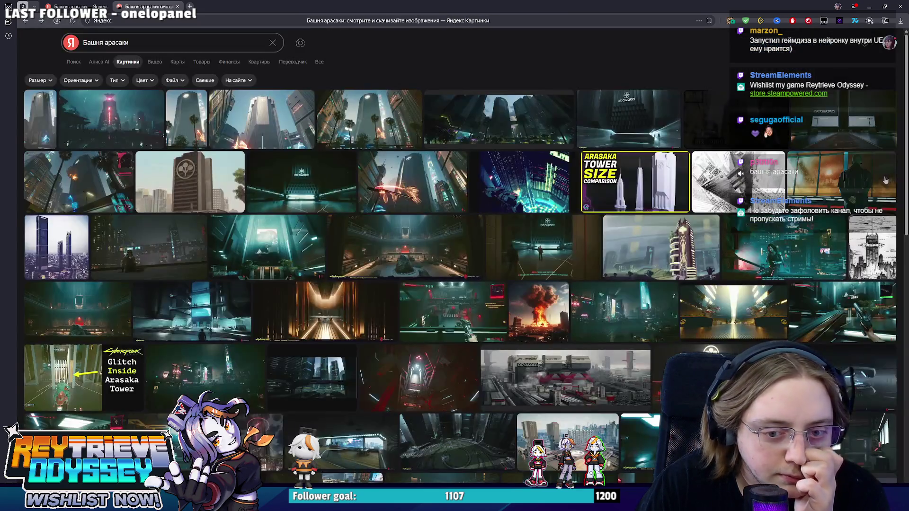
key("Escape")
mouse_move(672, 296)
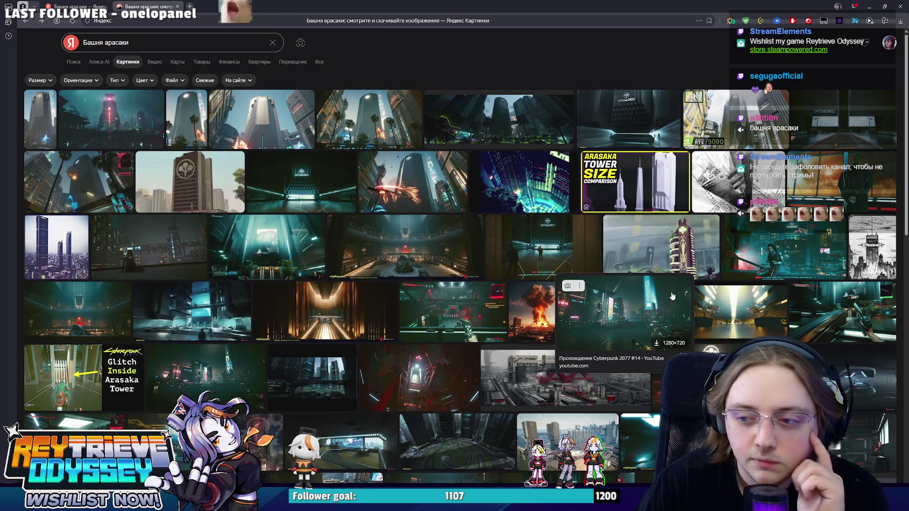
scroll(672, 295, "down", 2)
left_click(601, 337)
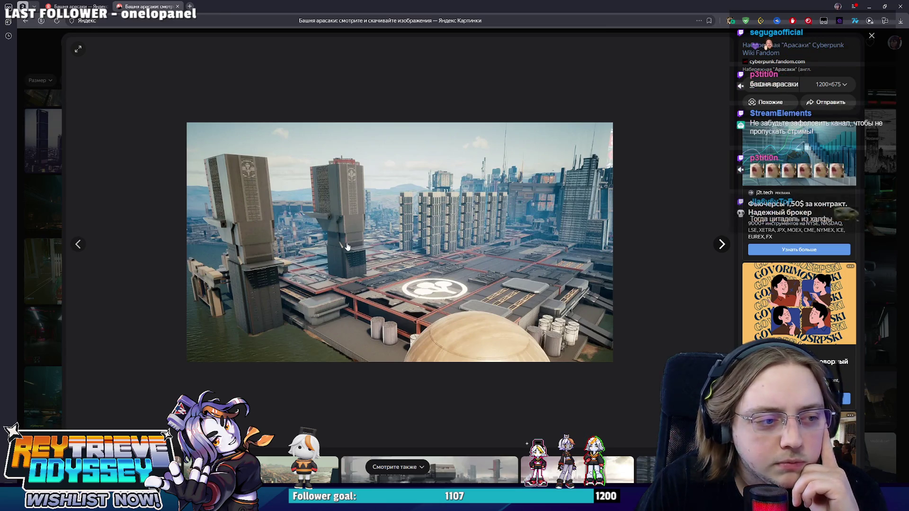
key("Escape")
Open the tall-tower and brown Arasaka tower images full size, returning to results
mouse_move(829, 242)
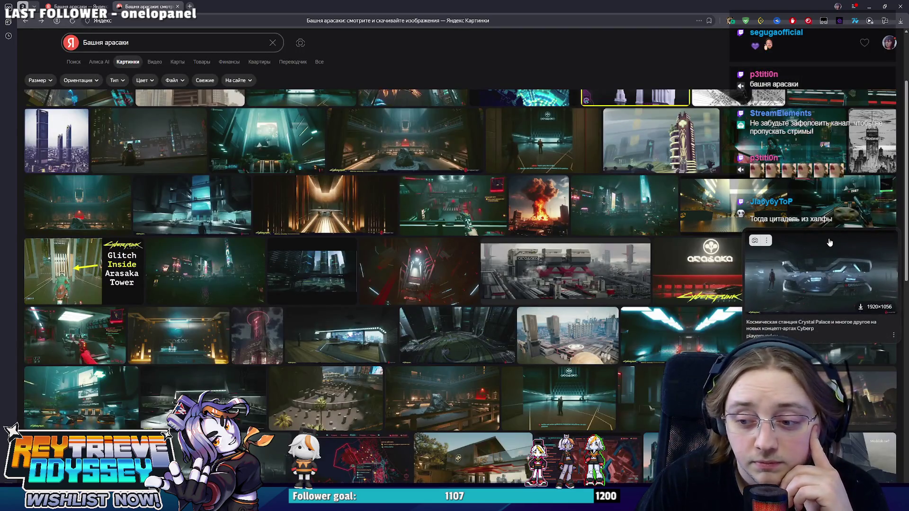
scroll(699, 274, "down", 4)
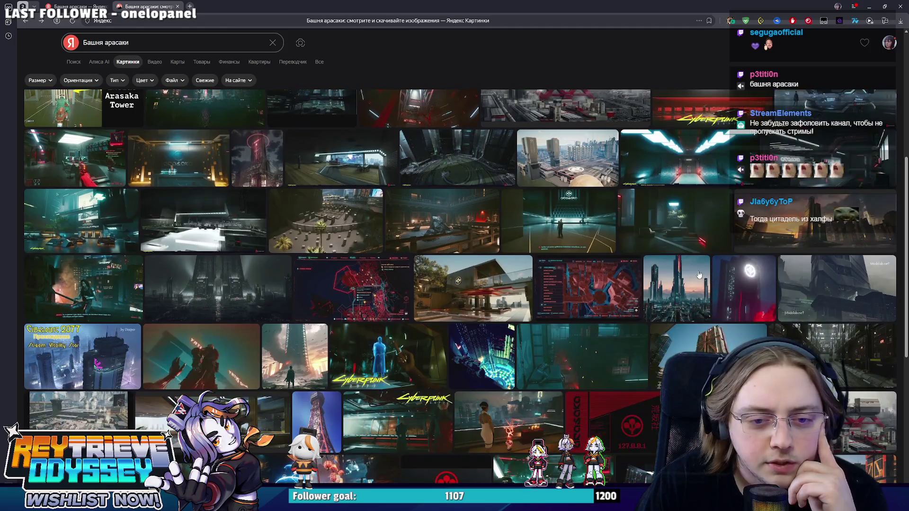
left_click(699, 275)
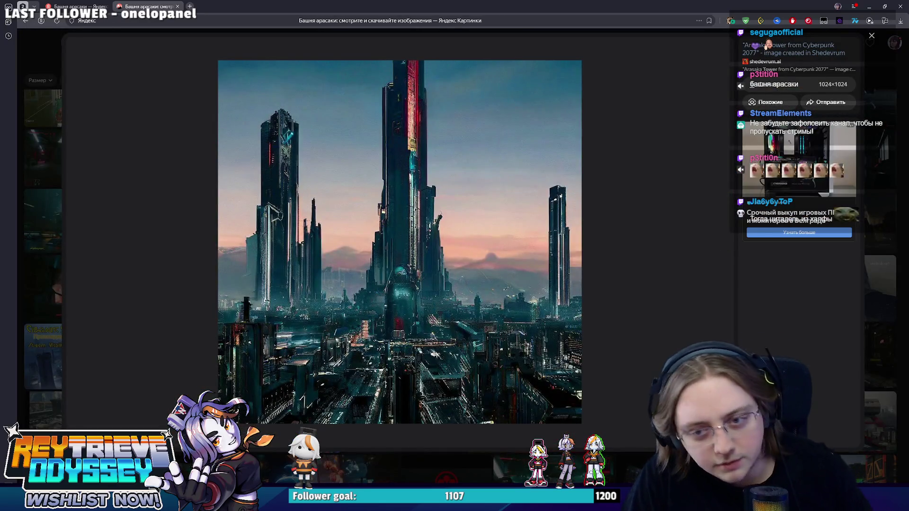
left_click(675, 269)
scroll(383, 274, "up", 5)
scroll(384, 274, "up", 1)
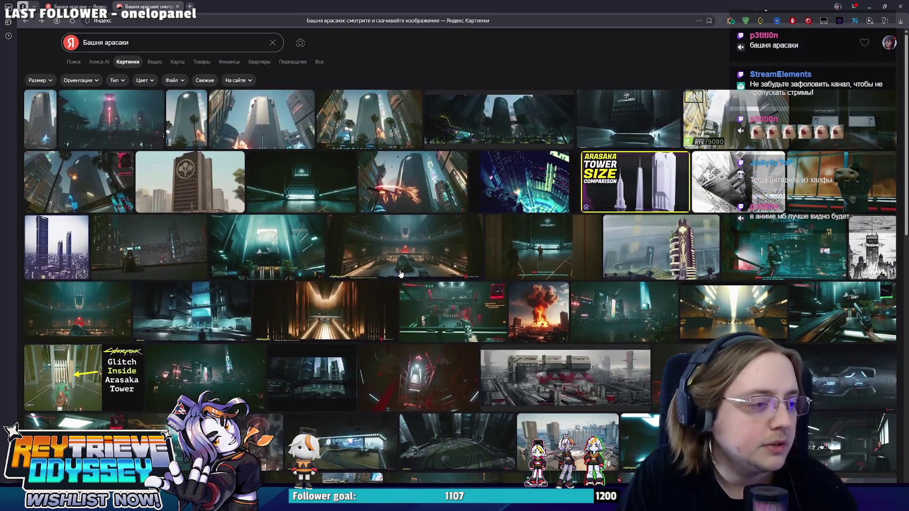
left_click(192, 198)
left_click(725, 208)
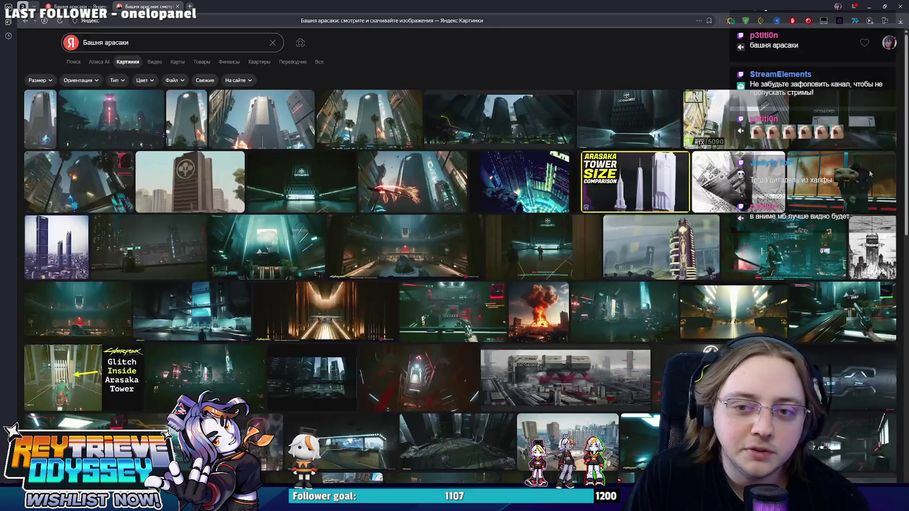
Flip through the tall-tower reference images in the viewer, then return to the results grid
left_click(53, 125)
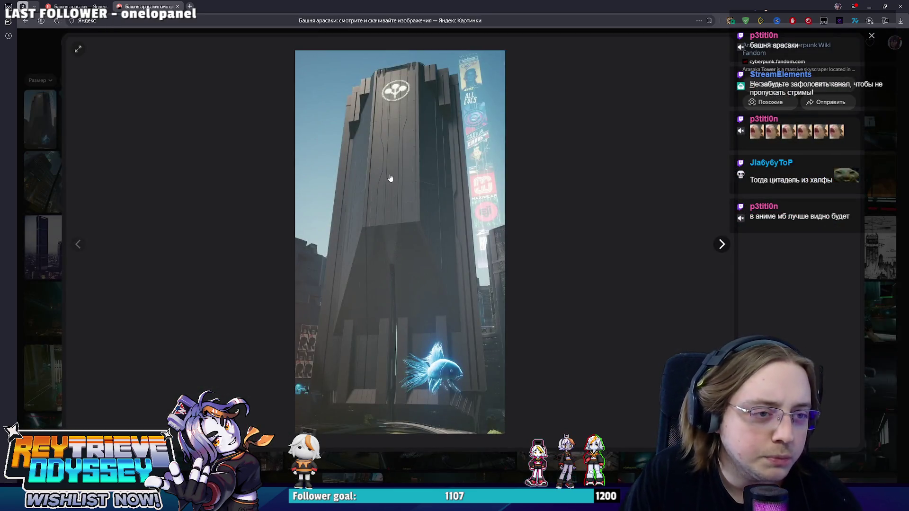
key("Right")
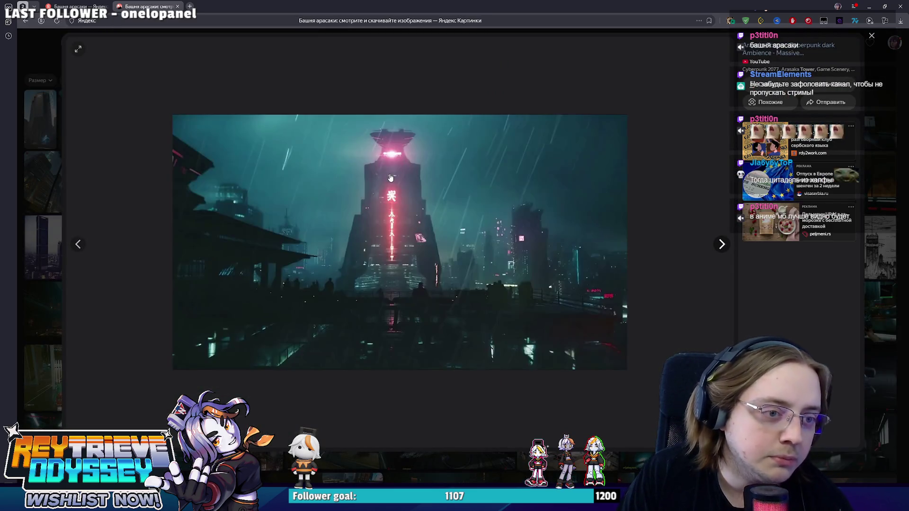
key("Left")
key("Right")
key("Right")
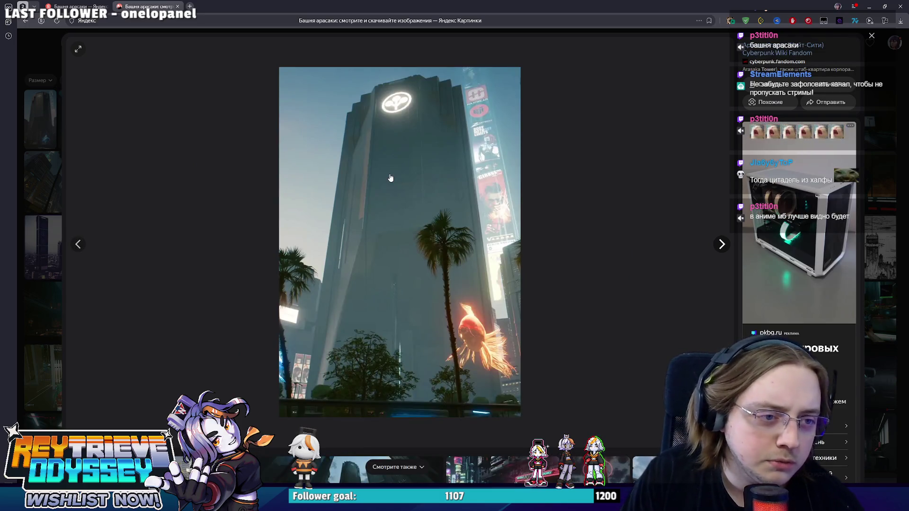
key("Right")
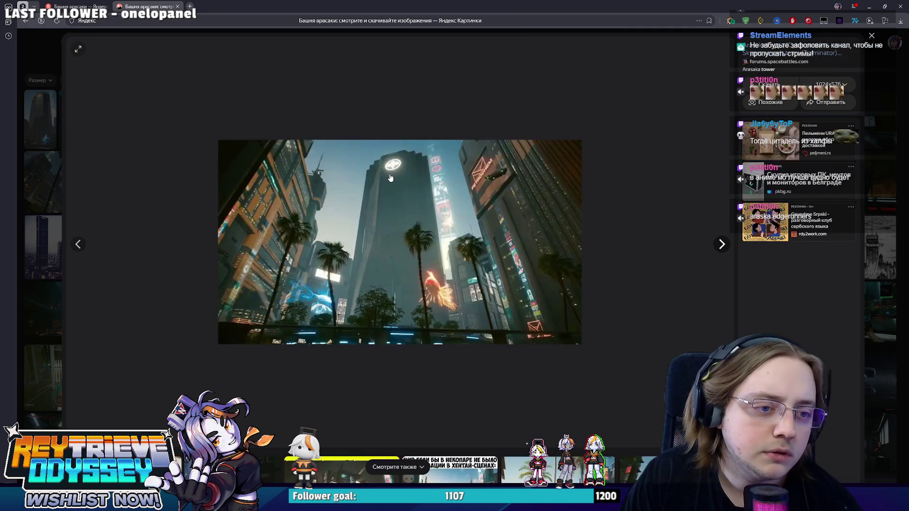
key("Right")
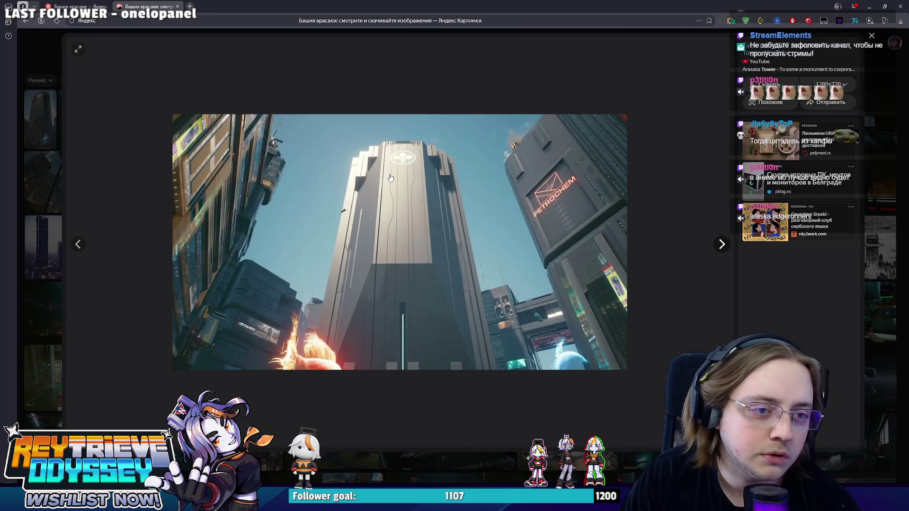
key("Right")
key("Right")
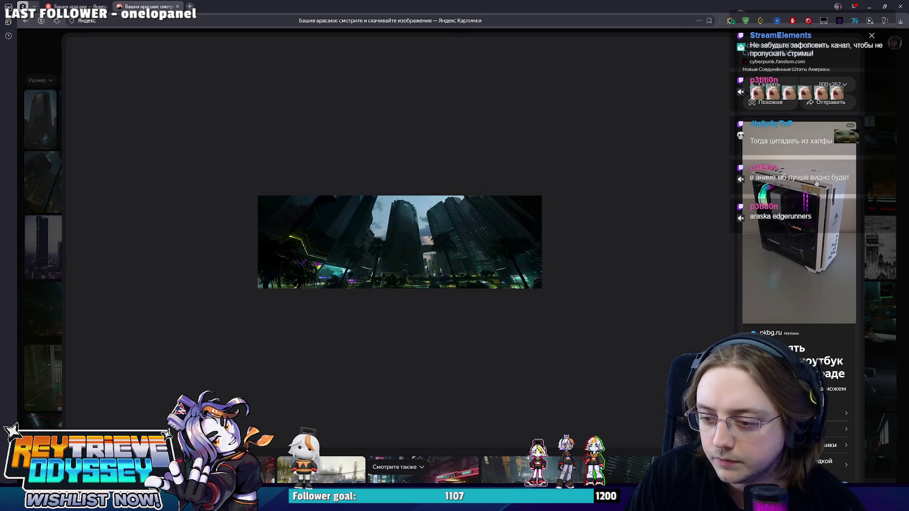
key("Escape")
Refine the image search to 'башня арасаки киберпанк аниме'
left_click(157, 49)
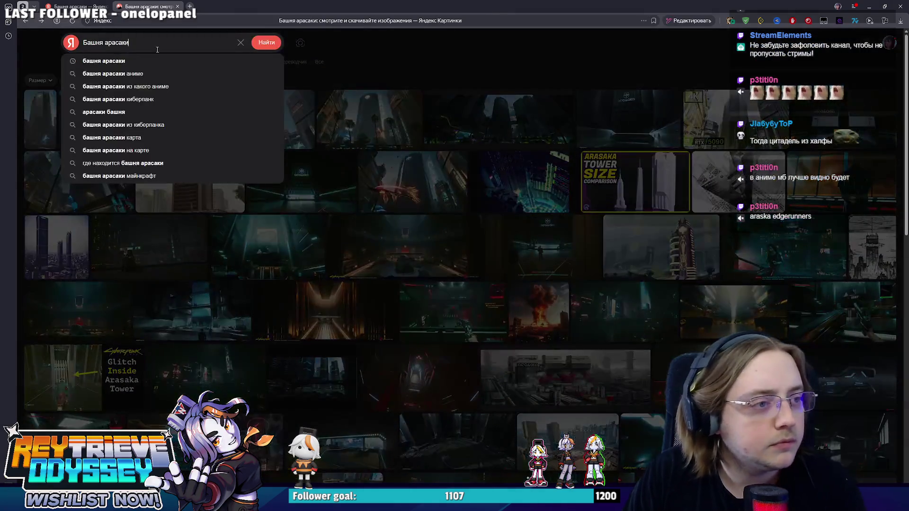
left_click(158, 74)
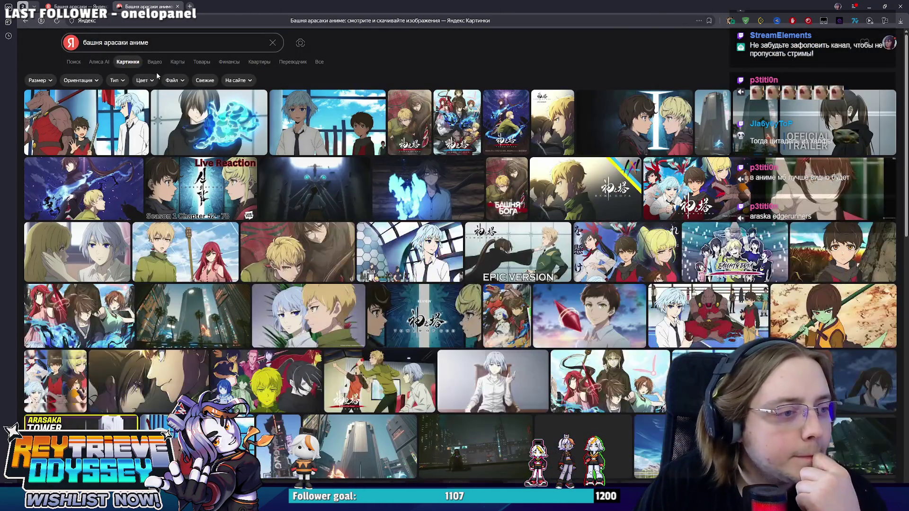
left_click(130, 42)
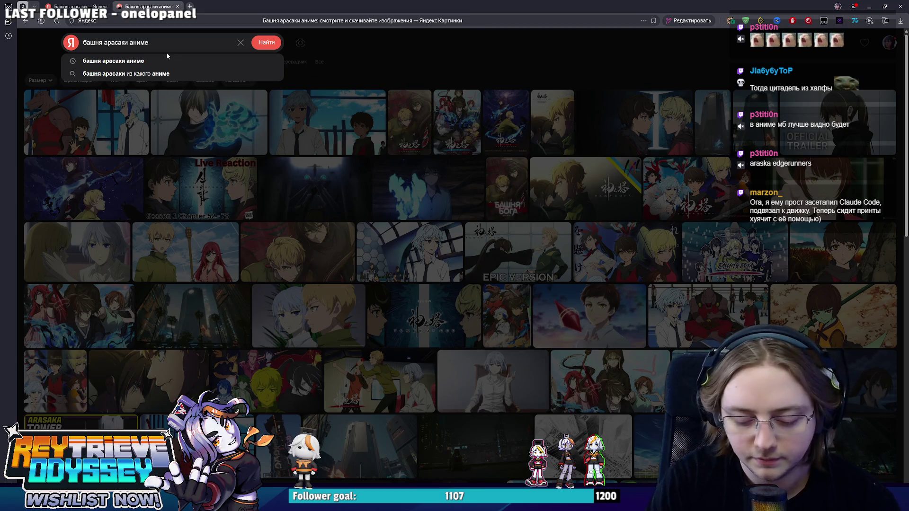
type("киберк")
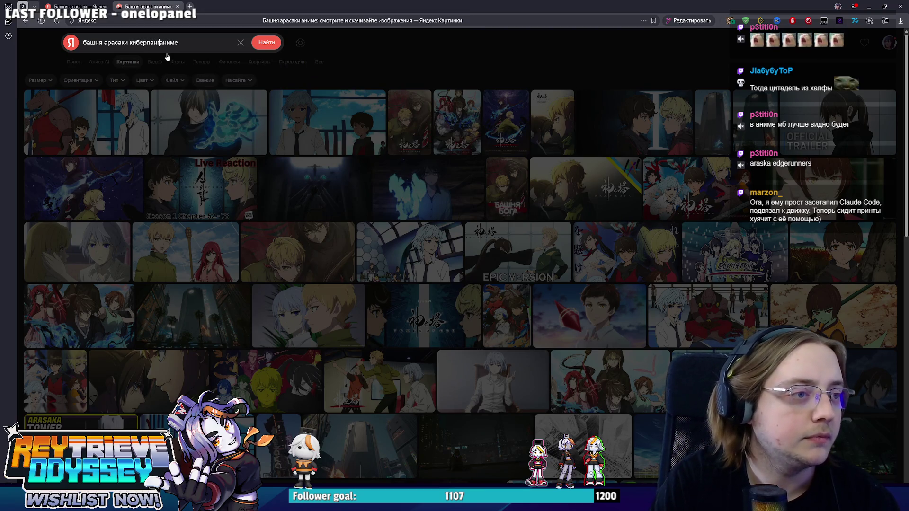
type("к")
key("Return")
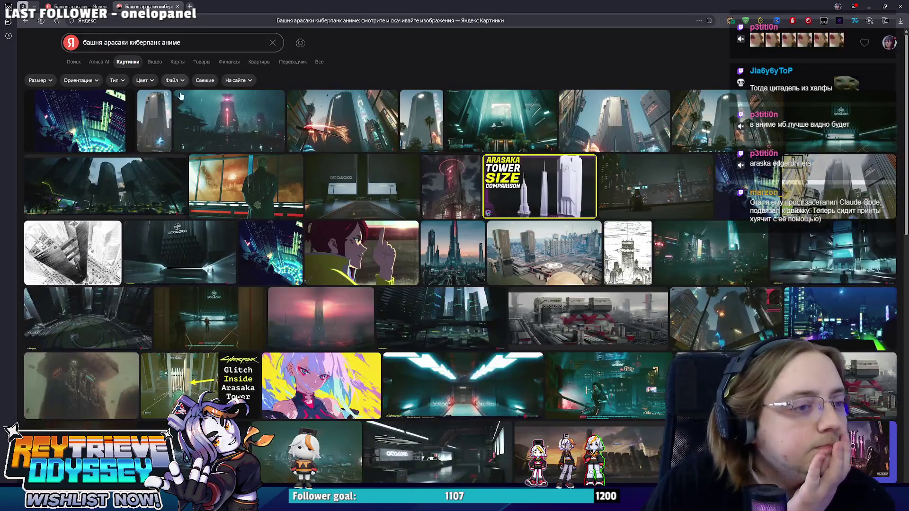
Open and close the Arasaka Tower Size Comparison image
left_click(576, 180)
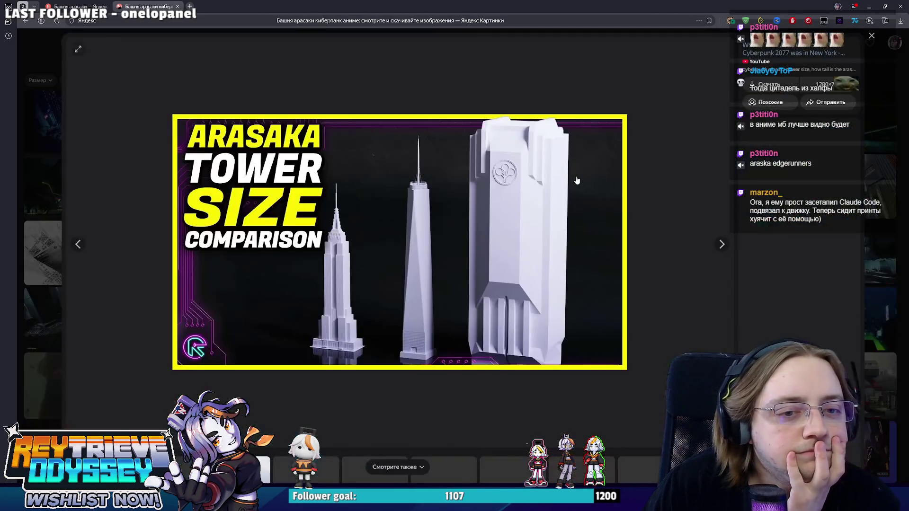
key("Escape")
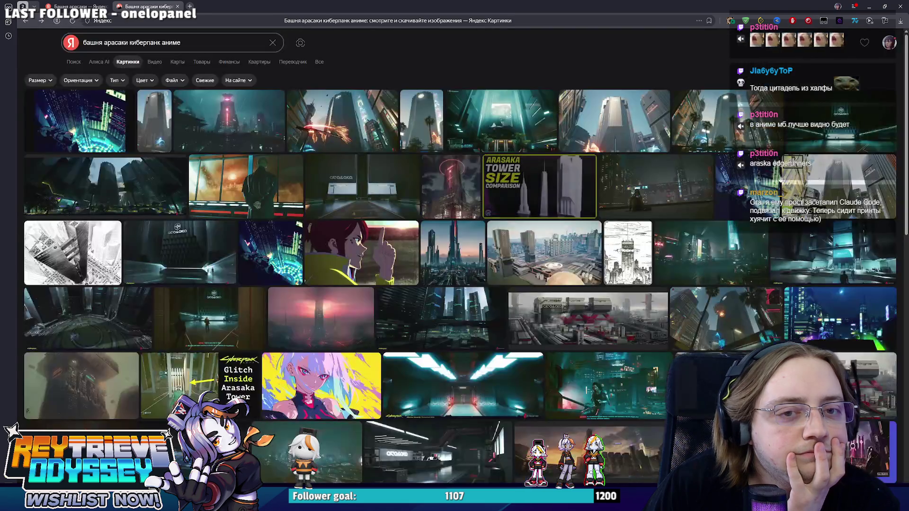
mouse_move(460, 259)
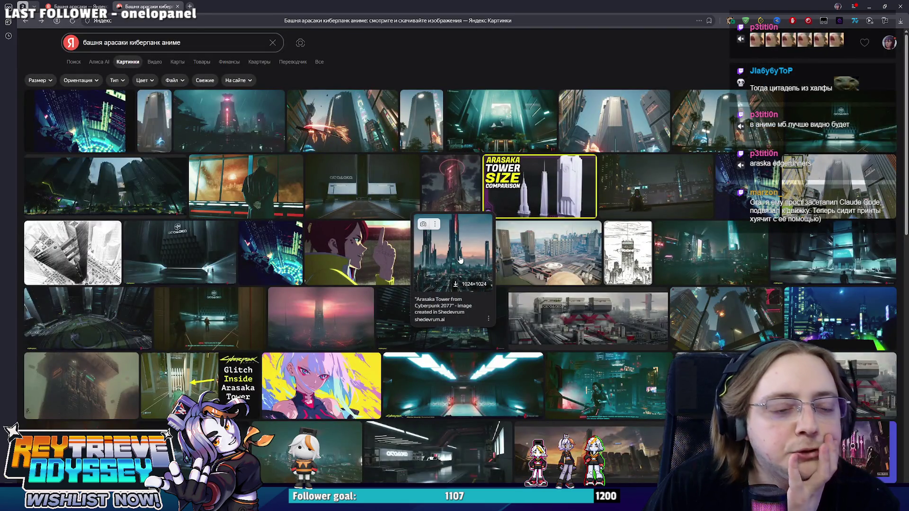
mouse_move(456, 209)
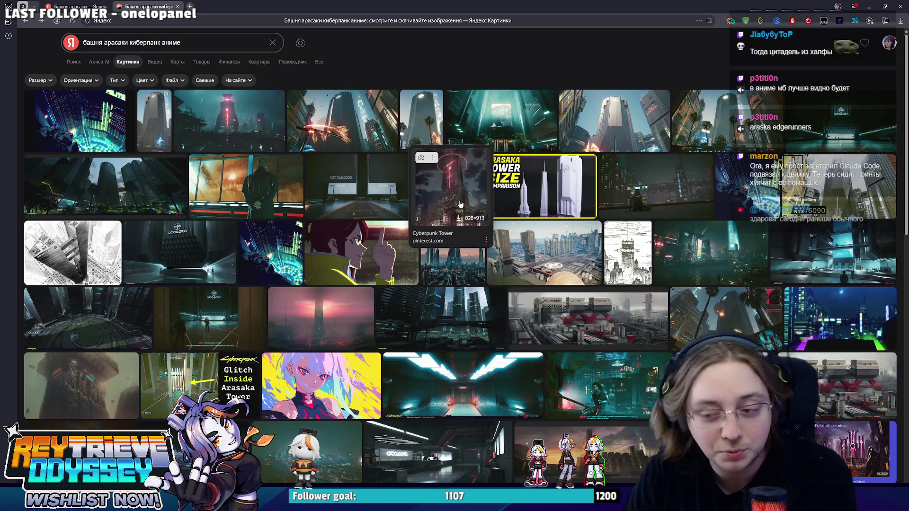
mouse_move(739, 176)
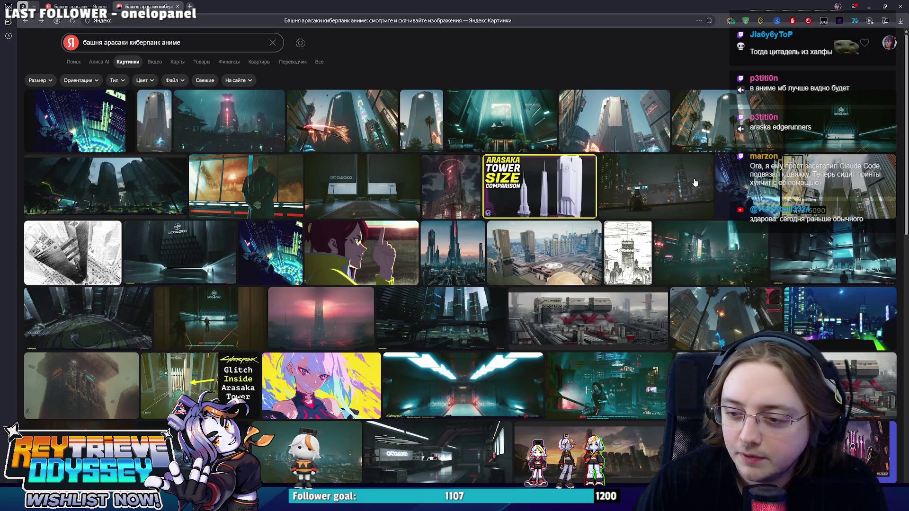
mouse_move(696, 183)
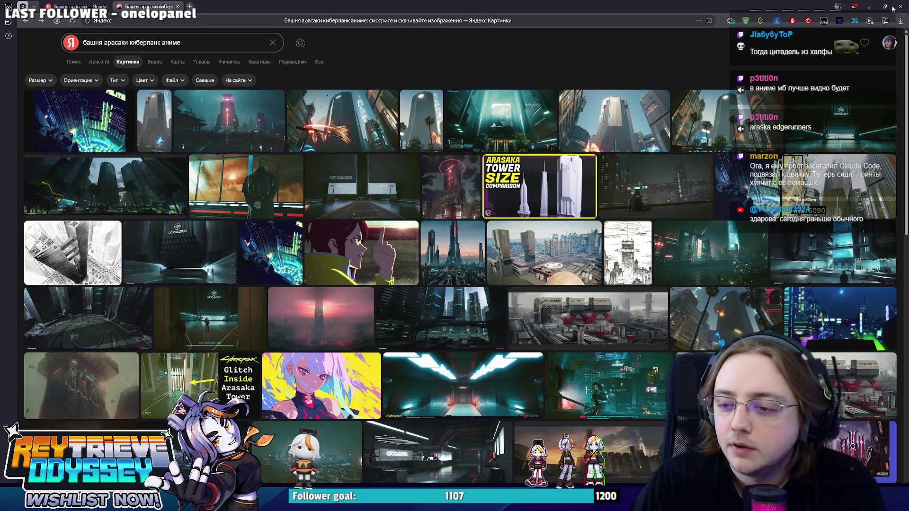
Back in Blender, select the road loop and edit it from top view with X-ray on
left_click(869, 7)
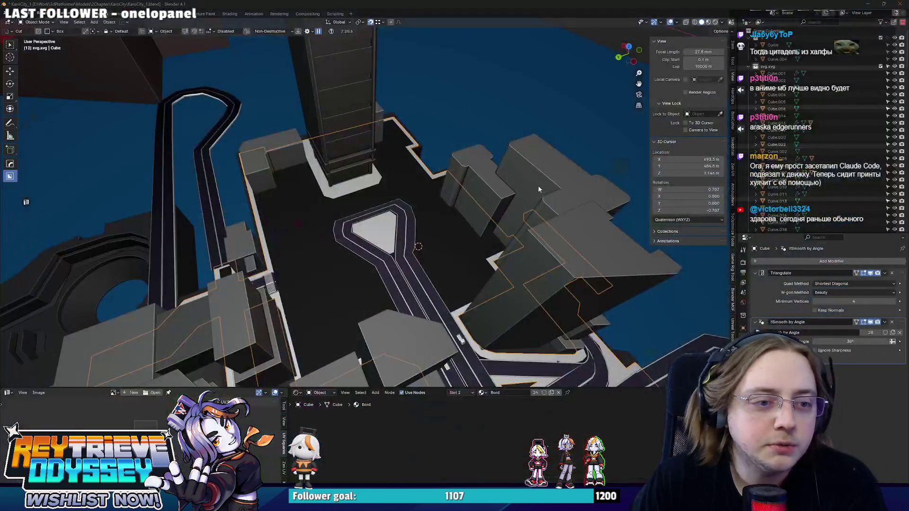
left_click(454, 221)
key("KP_7")
scroll(406, 183, "up", 3)
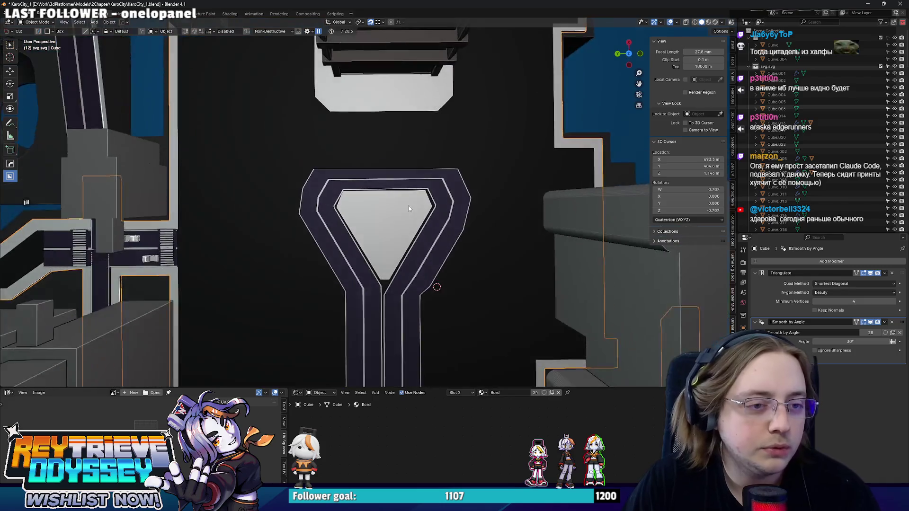
key("Tab")
key("alt+z")
scroll(405, 184, "up", 3)
Box-select the loop's top strip and scale it along X by 1.406
left_click_drag(341, 178, 407, 258)
key("s")
key("y")
key("x")
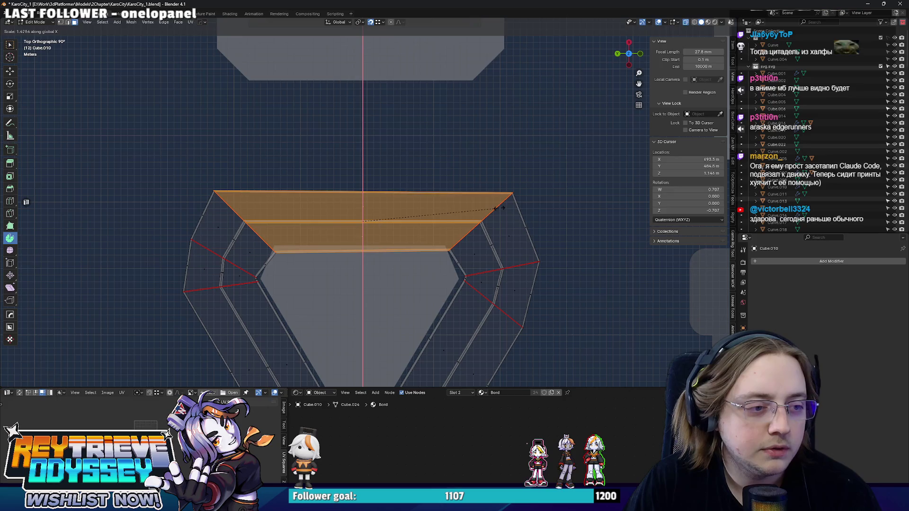
left_click(497, 208)
key("g")
key("Escape")
Check the road in Object Mode, then re-enter Edit Mode with X-ray on
key("ctrl+Tab")
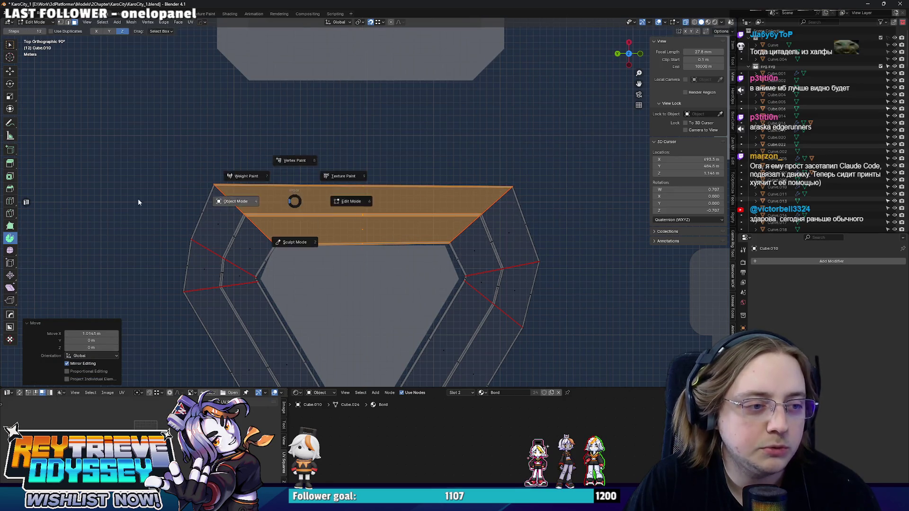
left_click(301, 187)
key("alt+z")
mouse_move(301, 188)
middle_mouse_down()
mouse_move(446, 238)
mouse_move(340, 223)
middle_mouse_up()
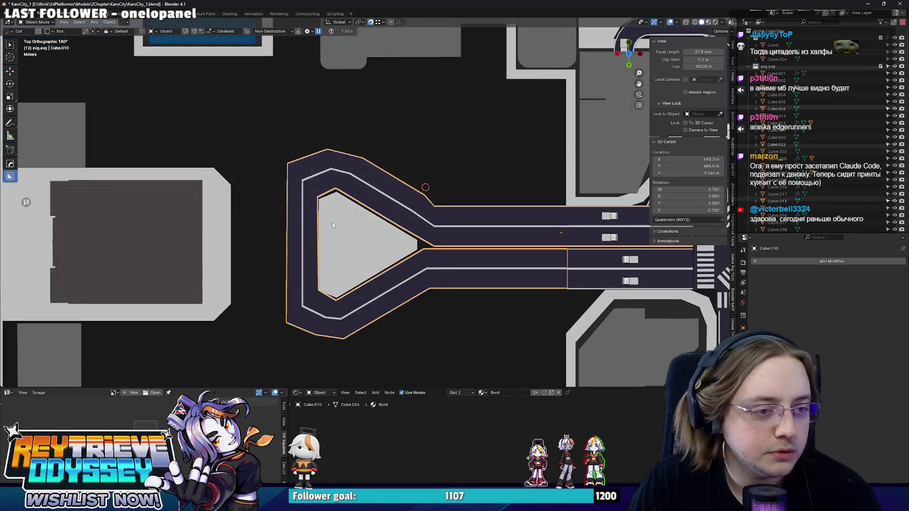
key("Tab")
scroll(554, 225, "up", 6)
key("alt+z")
scroll(555, 225, "down", 3)
Widen the side strip along X by 1.170 and shift it outward along X
key("s")
key("x")
left_click(503, 226)
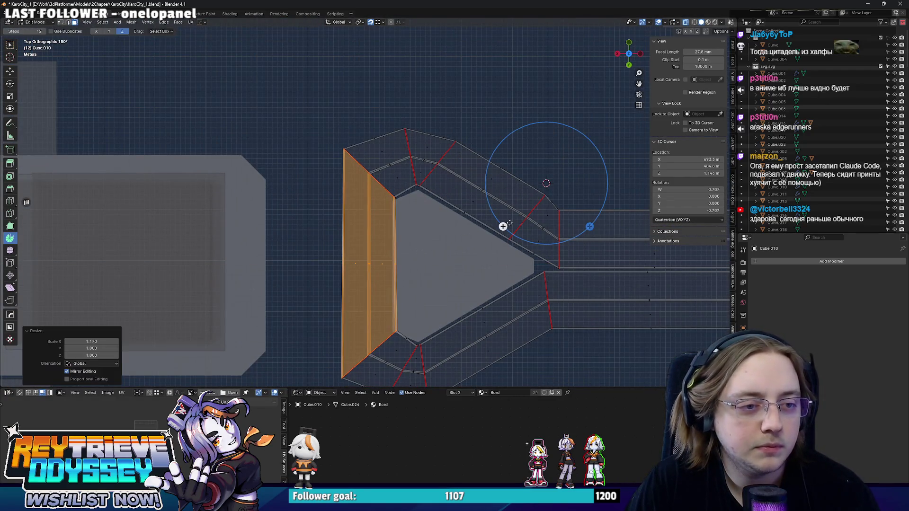
key("g")
key("x")
left_click(503, 226)
Leave Edit Mode, restore solid shading and orbit to inspect the enlarged loop below the buildings
key("Tab")
scroll(500, 226, "down", 5)
mouse_move(422, 239)
middle_mouse_down()
mouse_move(408, 218)
mouse_move(387, 214)
mouse_move(401, 208)
mouse_move(346, 220)
mouse_move(389, 234)
middle_mouse_up()
key("alt+z")
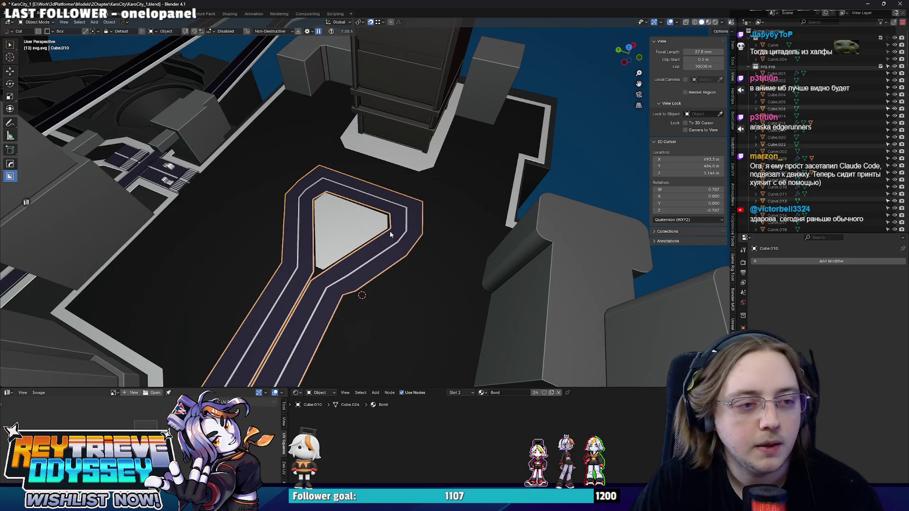
mouse_move(390, 234)
middle_mouse_down()
mouse_move(379, 222)
mouse_move(368, 256)
middle_mouse_up()
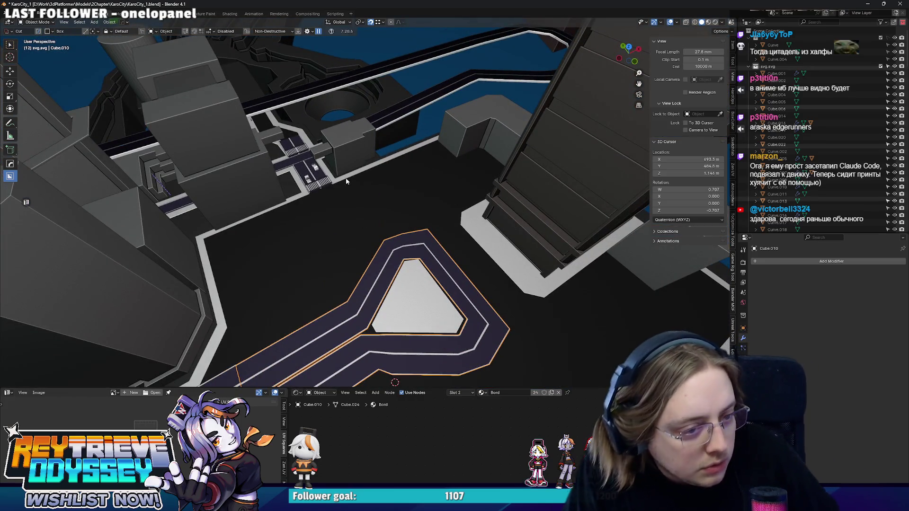
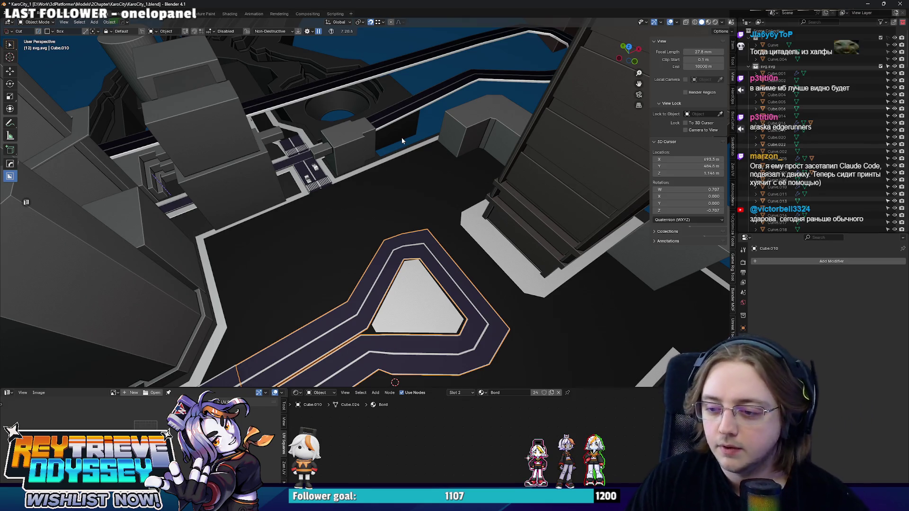
Orbit around the city blocks and select the building and road piece to inspect their modifiers
scroll(413, 193, "down", 5)
mouse_move(413, 193)
middle_mouse_down()
mouse_move(438, 227)
mouse_move(411, 205)
mouse_move(462, 201)
mouse_move(351, 213)
middle_mouse_up()
scroll(449, 205, "up", 3)
scroll(351, 213, "down", 5)
mouse_move(278, 211)
middle_mouse_down()
mouse_move(478, 291)
mouse_move(399, 261)
mouse_move(440, 279)
mouse_move(436, 269)
mouse_move(395, 268)
mouse_move(345, 230)
mouse_move(385, 168)
mouse_move(399, 188)
middle_mouse_up()
left_click(385, 168)
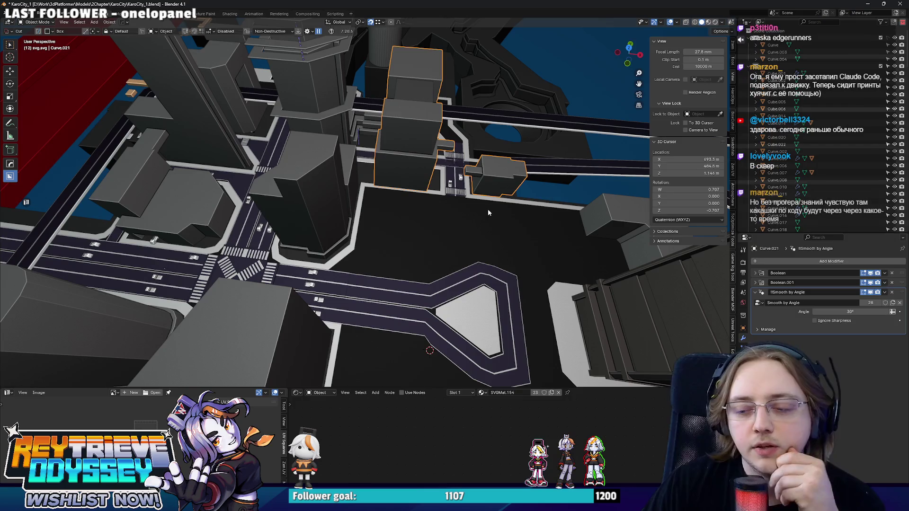
scroll(486, 213, "down", 3)
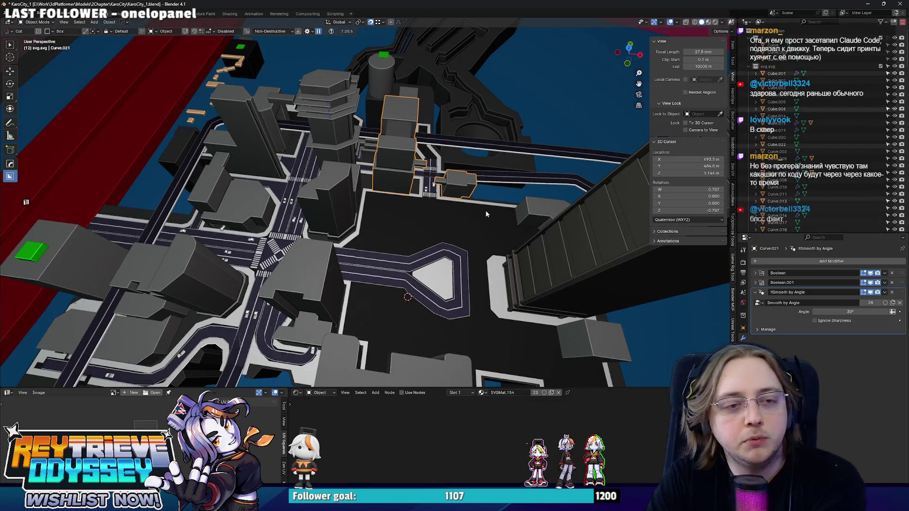
mouse_move(481, 211)
middle_mouse_down()
mouse_move(405, 175)
mouse_move(479, 206)
middle_mouse_up()
left_click(404, 175)
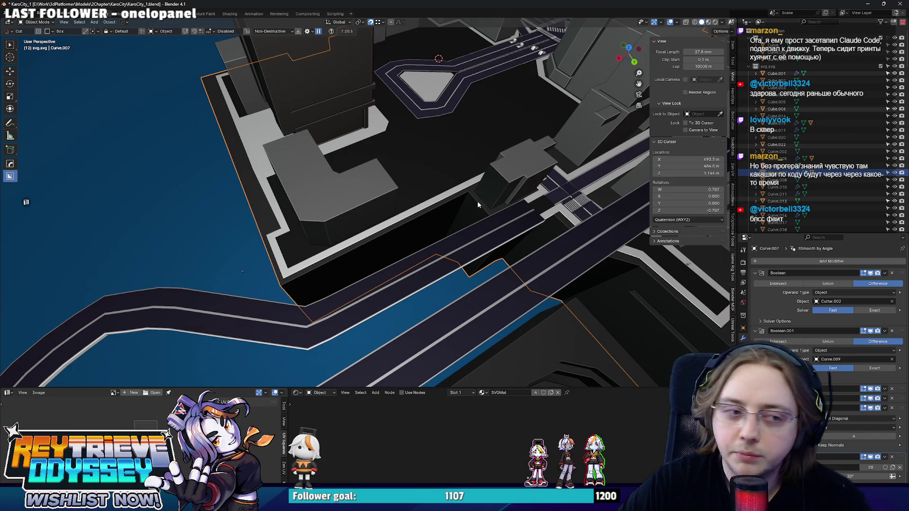
middle_click_drag(477, 201, 382, 155)
Move the L-shaped block Curve.016 about 3.41 m along X in top view
left_click(393, 181)
key("KP_7")
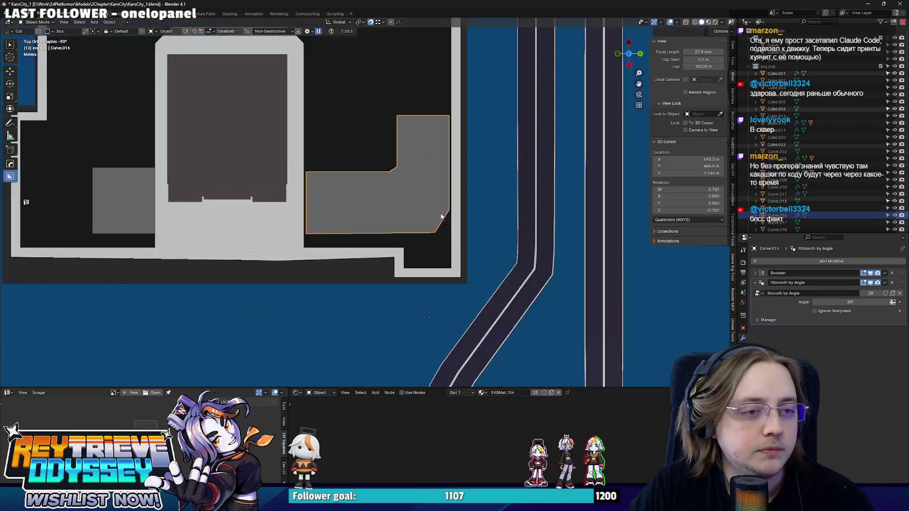
key("g")
key("x")
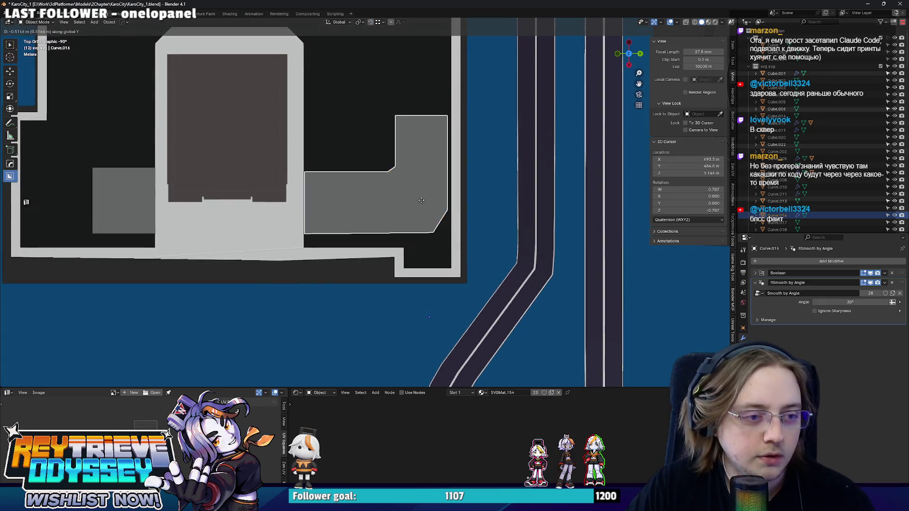
left_click(421, 203)
scroll(421, 203, "down", 4)
mouse_move(421, 203)
middle_mouse_down()
mouse_move(516, 188)
mouse_move(403, 224)
mouse_move(440, 251)
mouse_move(381, 231)
mouse_move(424, 277)
mouse_move(396, 262)
mouse_move(407, 258)
middle_mouse_up()
Shift the small square block Curve.018 by -0.82 m along Y
key("KP_7")
left_click(416, 256)
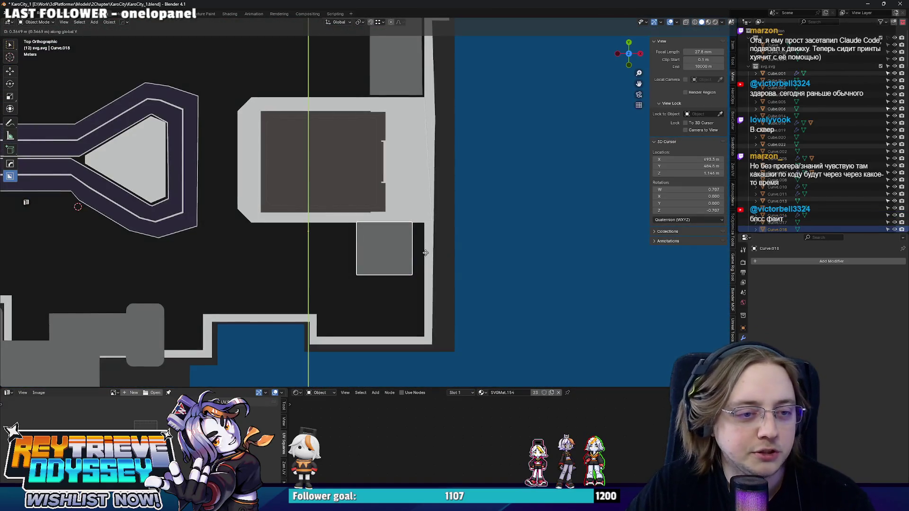
key("g")
key("x")
key("y")
left_click(426, 258)
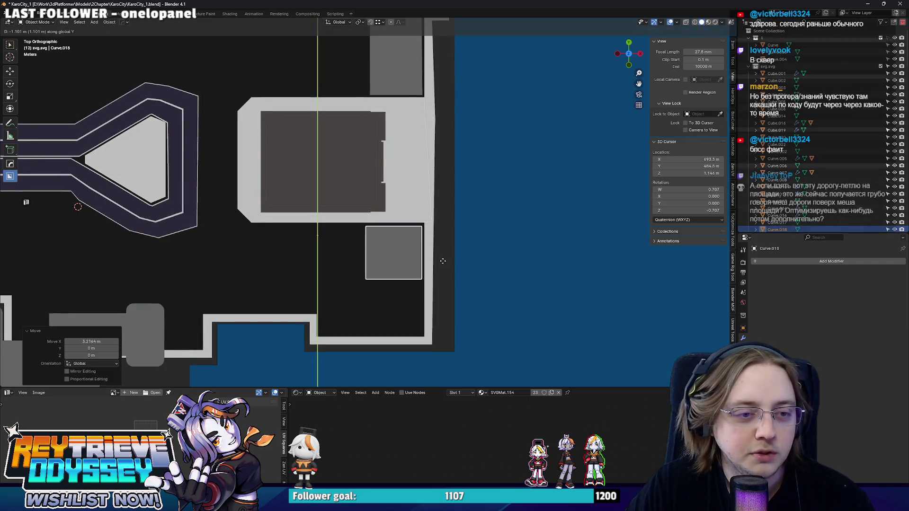
mouse_move(439, 263)
middle_mouse_down()
mouse_move(385, 235)
mouse_move(503, 177)
middle_mouse_up()
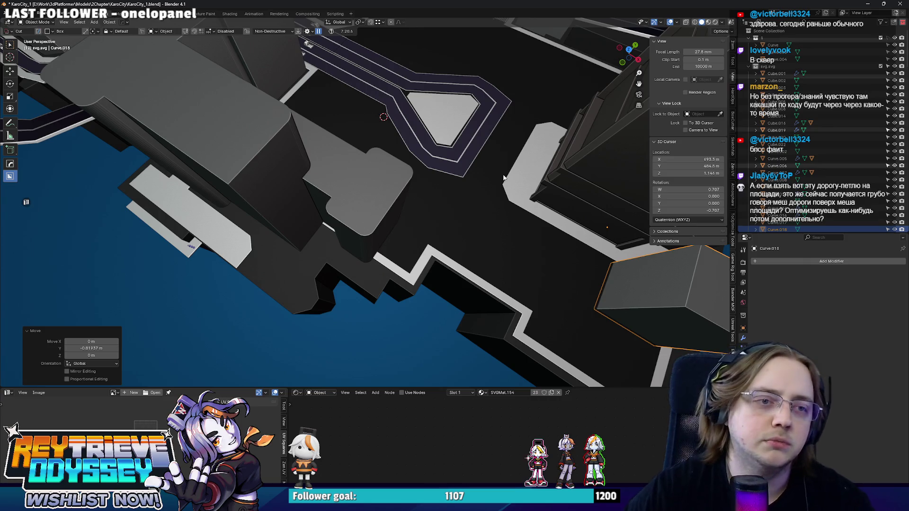
mouse_move(503, 177)
middle_mouse_down()
mouse_move(474, 231)
mouse_move(461, 209)
mouse_move(473, 231)
middle_mouse_up()
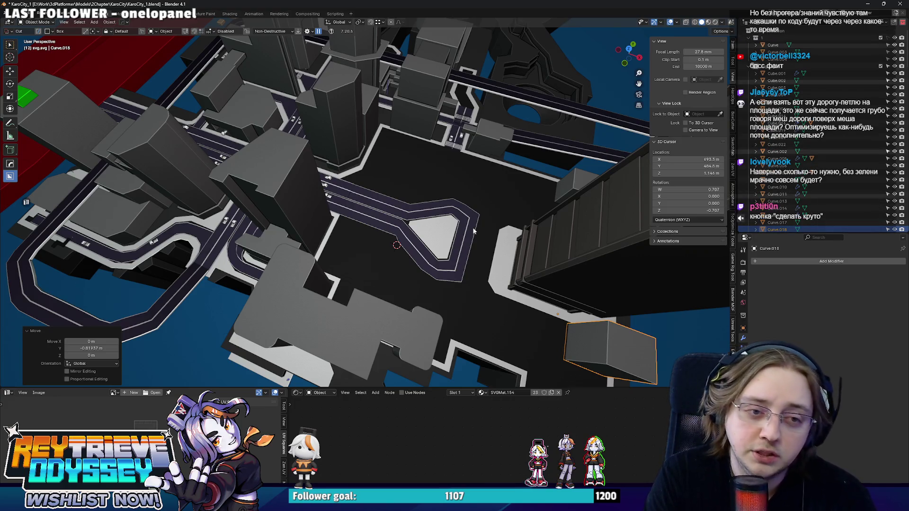
left_click(487, 199)
key("Tab")
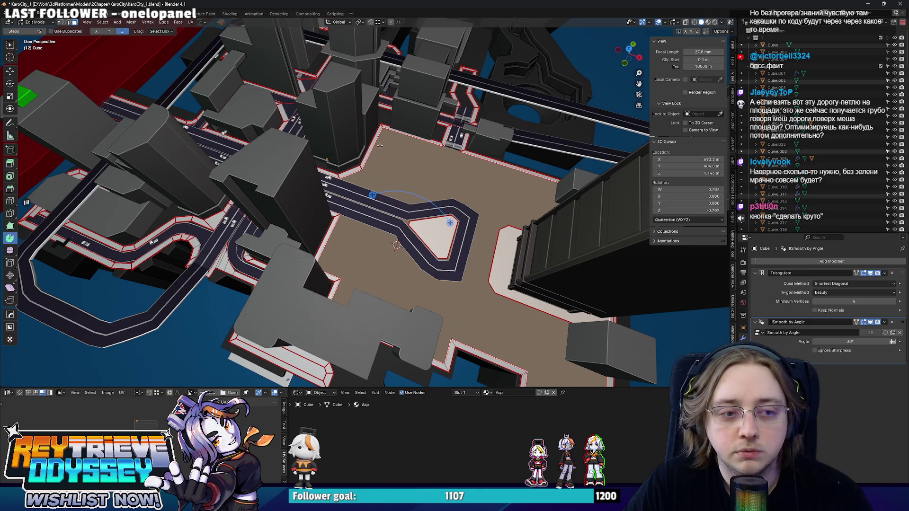
key("KP_7")
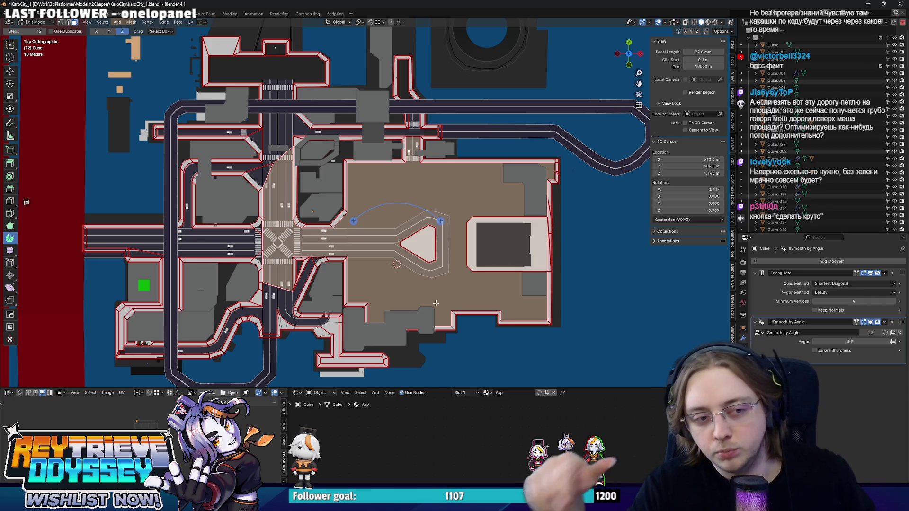
scroll(403, 265, "up", 3)
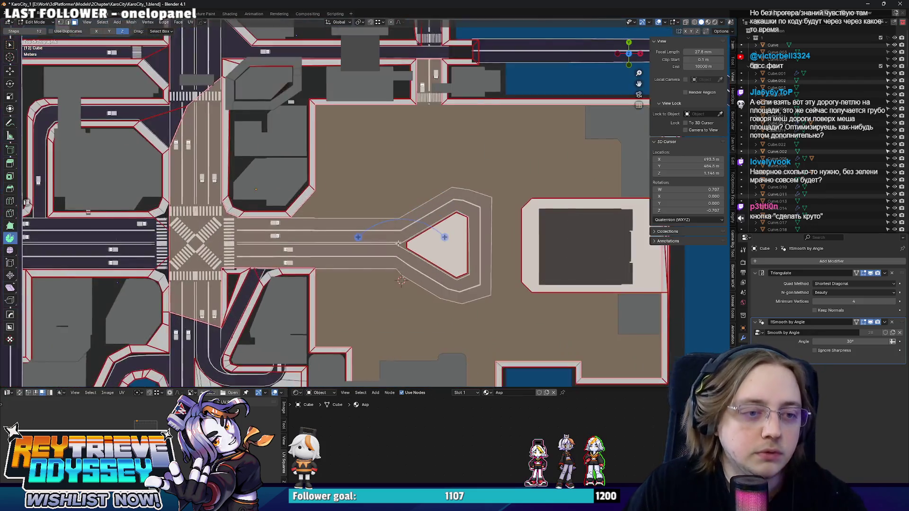
middle_click_drag(342, 331, 381, 227)
key("Tab")
scroll(381, 227, "up", 2)
scroll(384, 204, "down", 2)
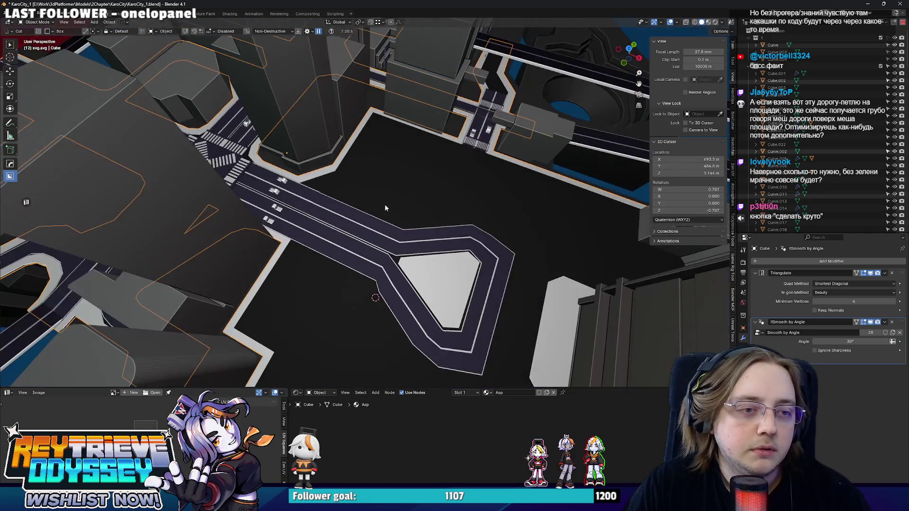
scroll(388, 210, "down", 4)
scroll(377, 240, "up", 6)
left_click(377, 240)
scroll(366, 209, "up", 6)
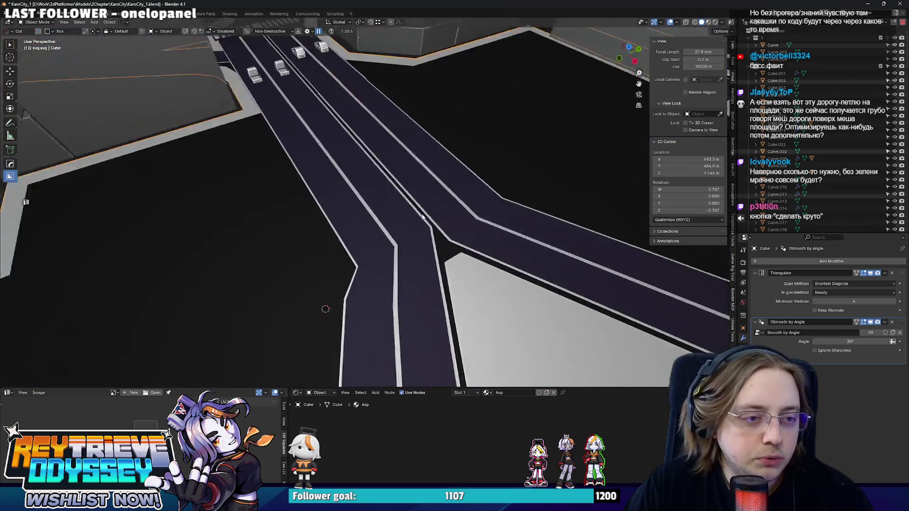
key("KP_7")
key("Tab")
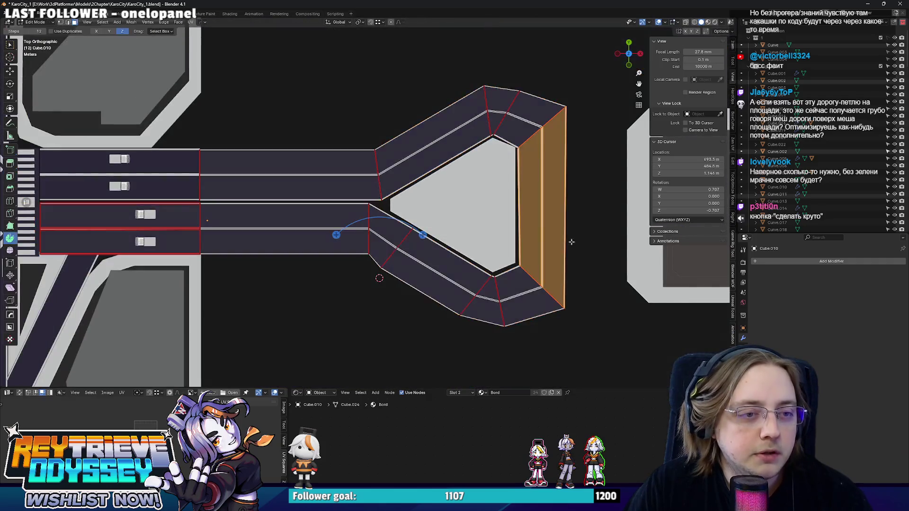
scroll(411, 227, "up", 3)
scroll(407, 226, "down", 3)
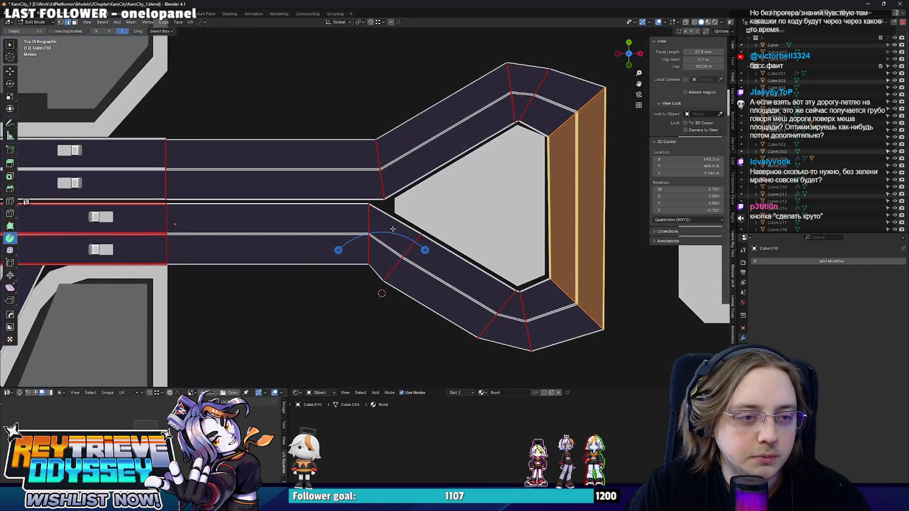
key("Escape")
scroll(377, 222, "down", 5)
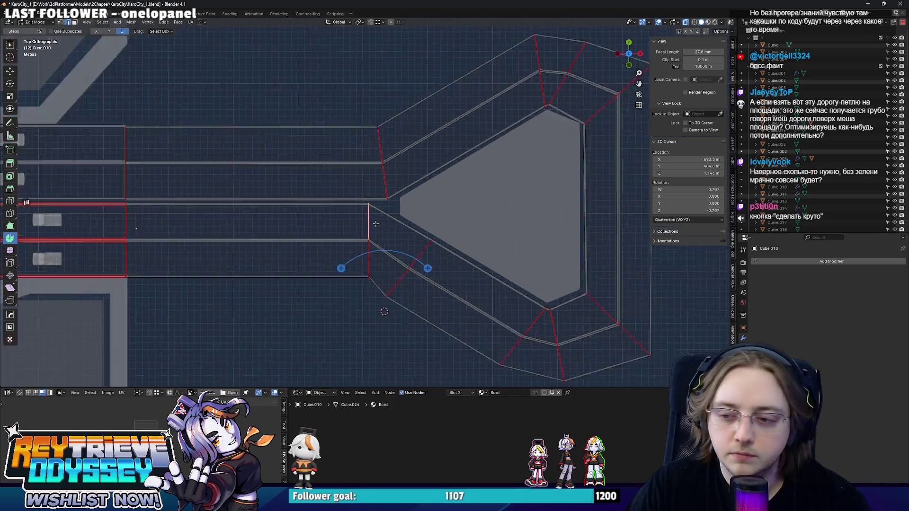
key("Tab")
mouse_move(377, 222)
middle_mouse_down()
mouse_move(347, 217)
mouse_move(386, 214)
middle_mouse_up()
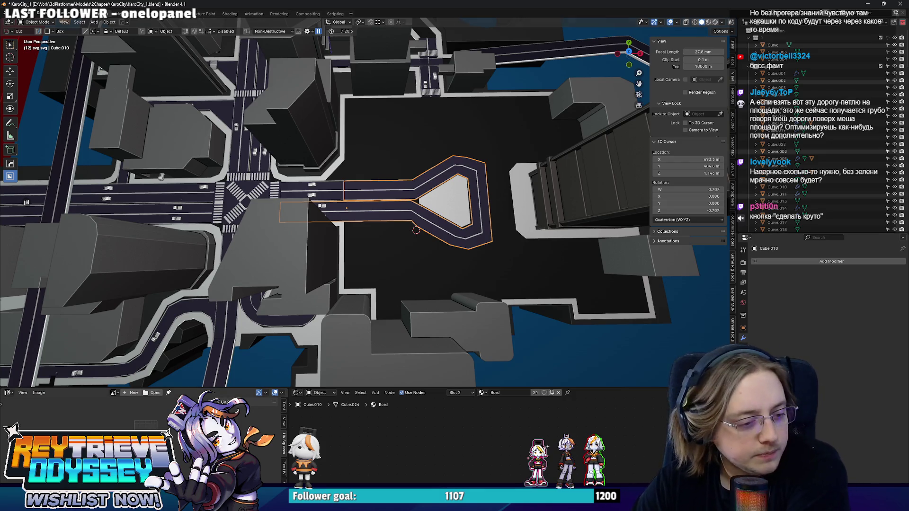
key("alt+Tab")
scroll(480, 164, "down", 5)
scroll(479, 164, "up", 5)
scroll(575, 289, "up", 5)
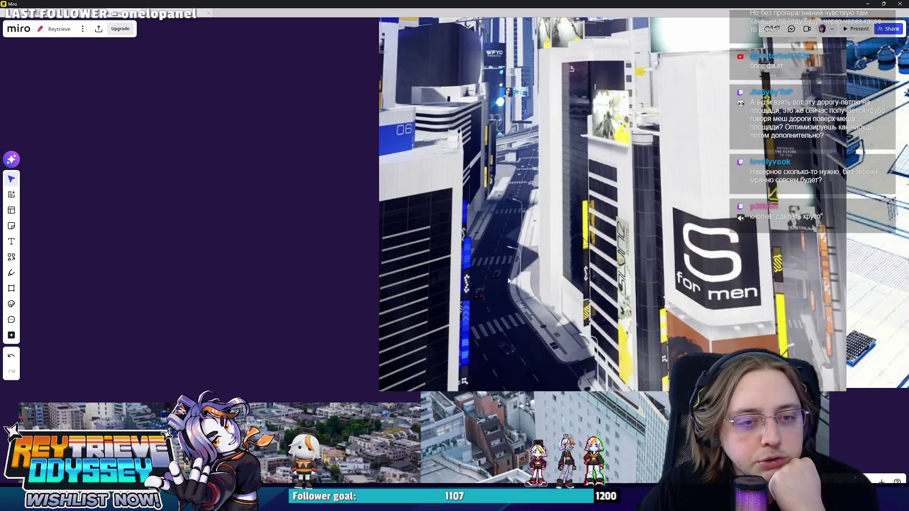
scroll(525, 265, "up", 3)
scroll(633, 178, "down", 5)
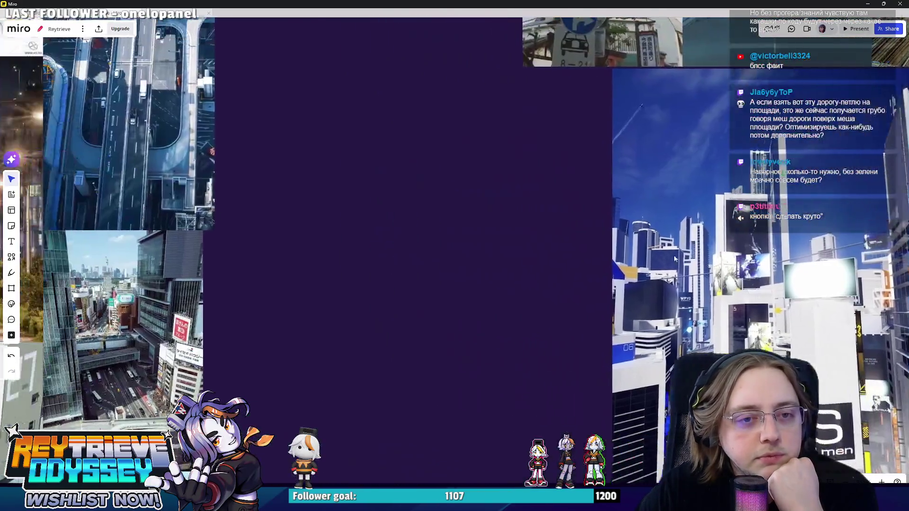
scroll(410, 208, "up", 5)
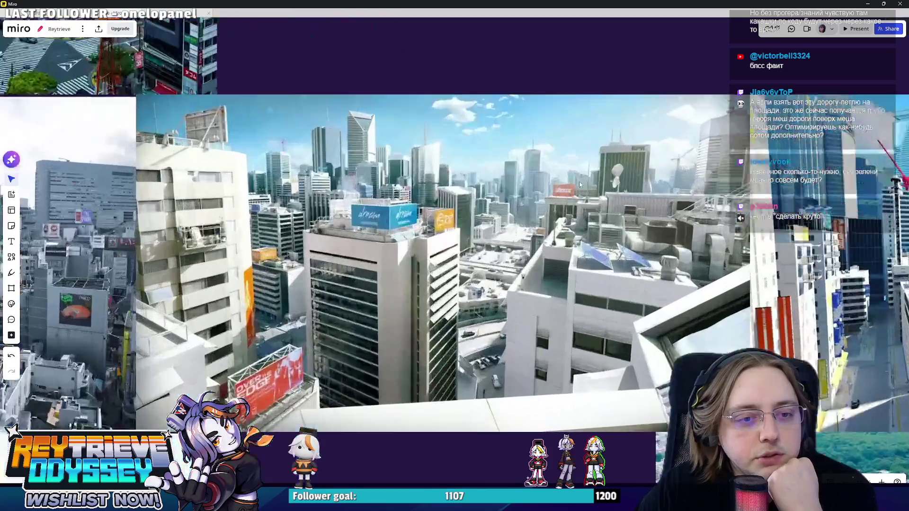
scroll(489, 244, "up", 5)
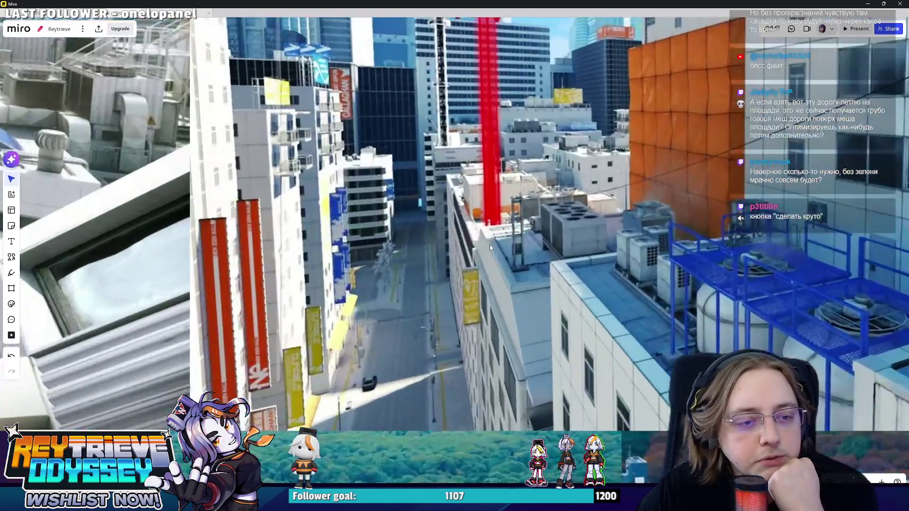
scroll(490, 245, "down", 5)
scroll(467, 186, "up", 3)
scroll(467, 187, "down", 3)
scroll(513, 249, "up", 5)
scroll(511, 241, "down", 2)
scroll(300, 348, "up", 5)
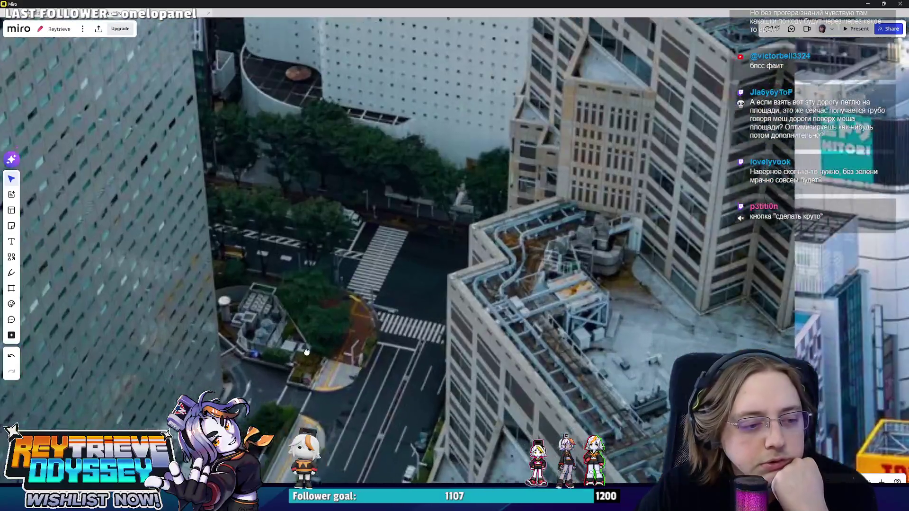
scroll(428, 225, "down", 5)
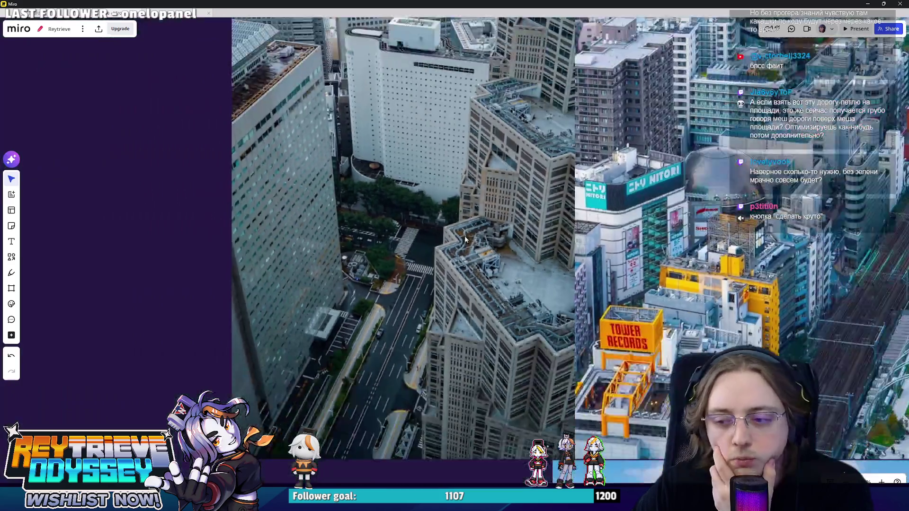
scroll(427, 225, "down", 10)
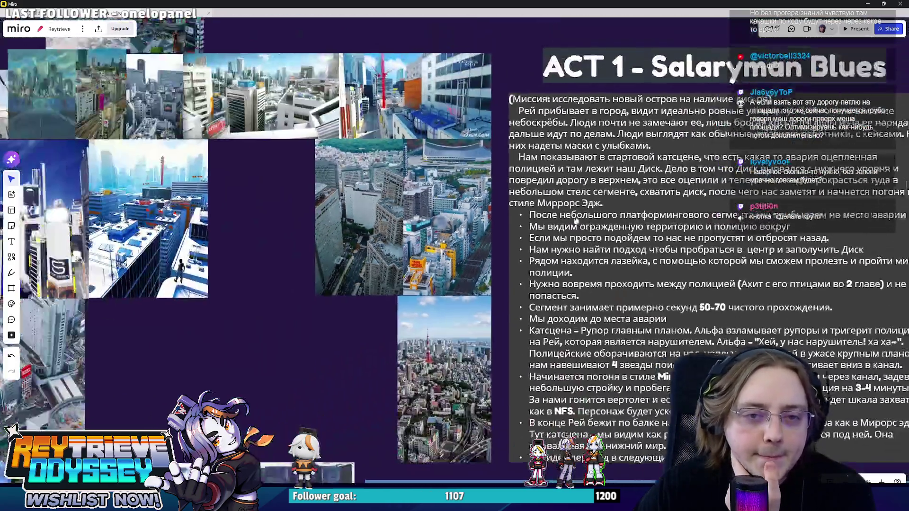
scroll(500, 292, "down", 2)
scroll(500, 292, "right", 10)
scroll(428, 309, "up", 6)
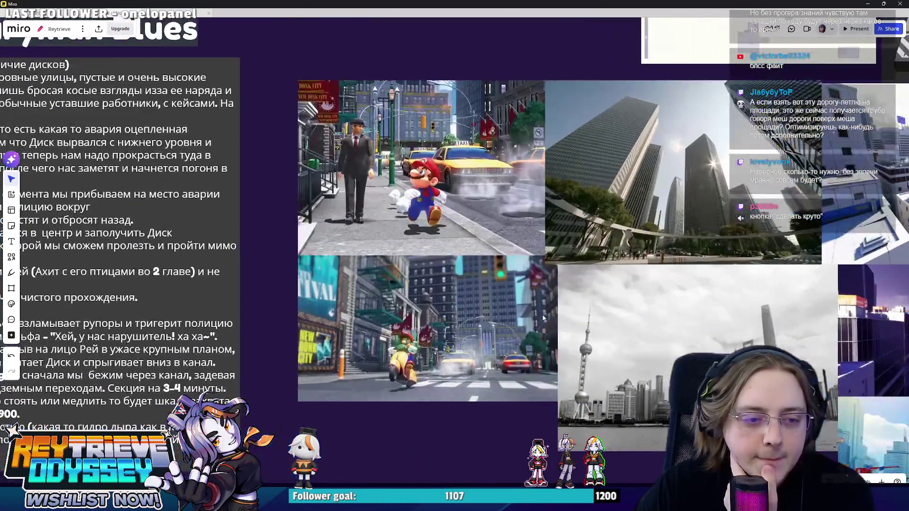
scroll(473, 298, "right", 5)
scroll(504, 289, "down", 1)
scroll(514, 227, "up", 10)
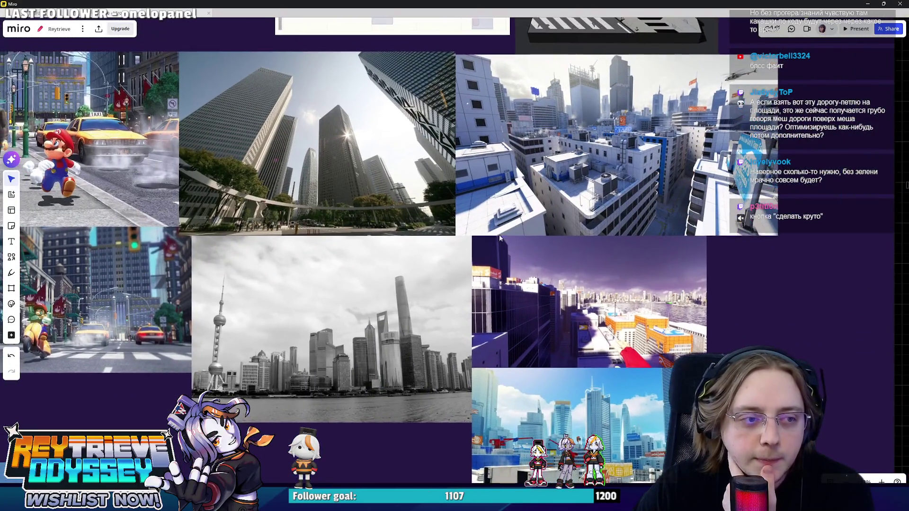
scroll(563, 291, "up", 8)
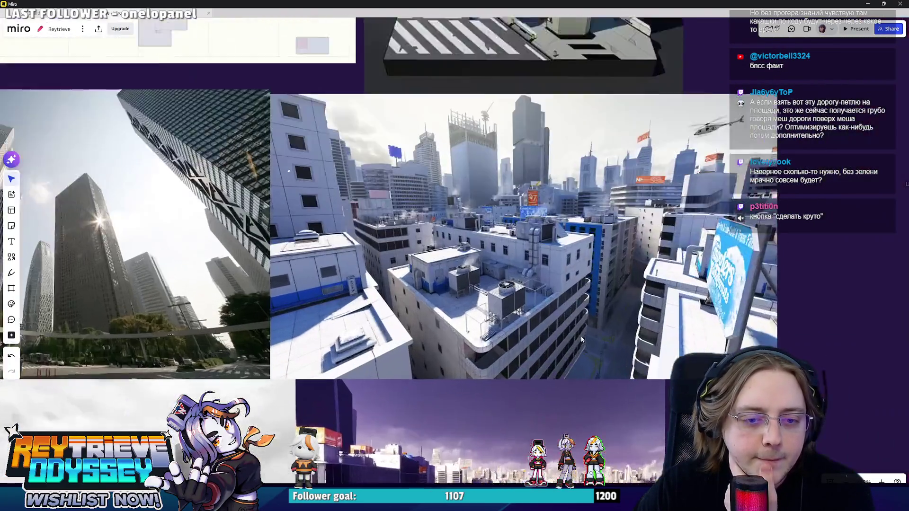
scroll(628, 360, "down", 10)
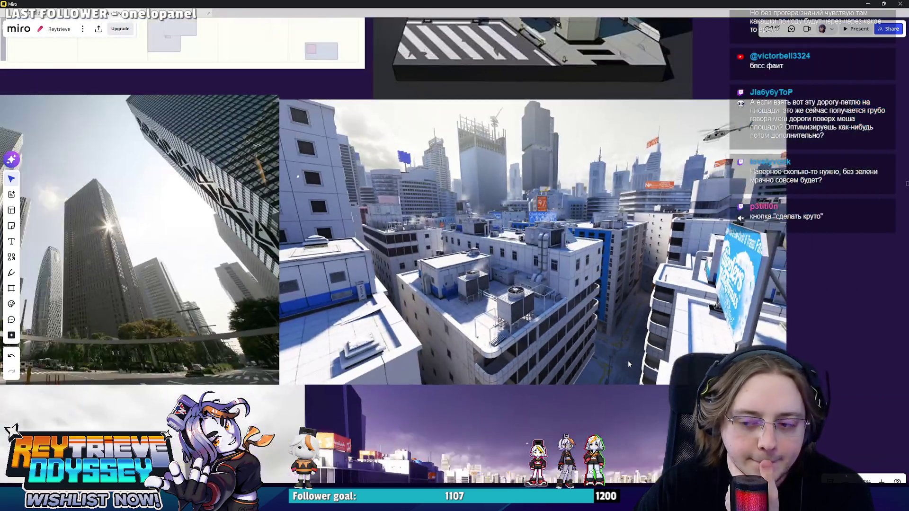
scroll(626, 362, "down", 3)
scroll(444, 347, "up", 10)
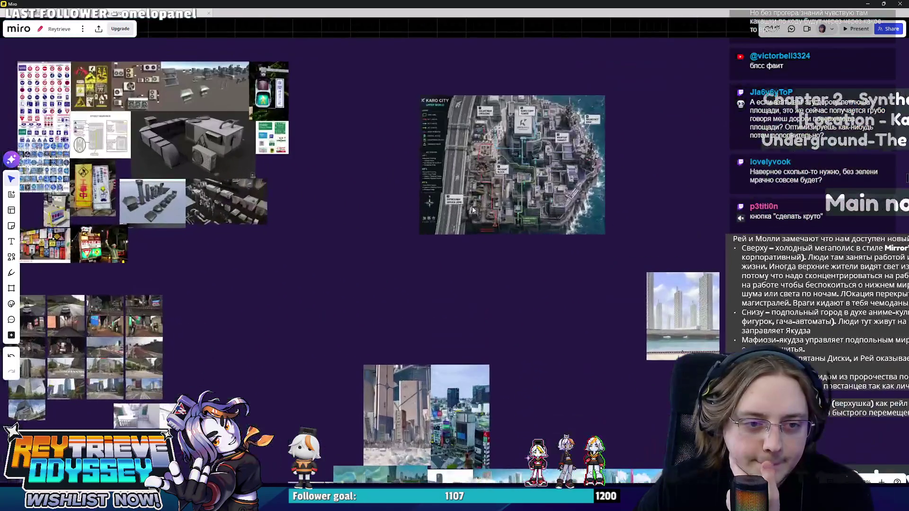
scroll(444, 347, "up", 4)
scroll(519, 322, "up", 3)
scroll(518, 322, "down", 5)
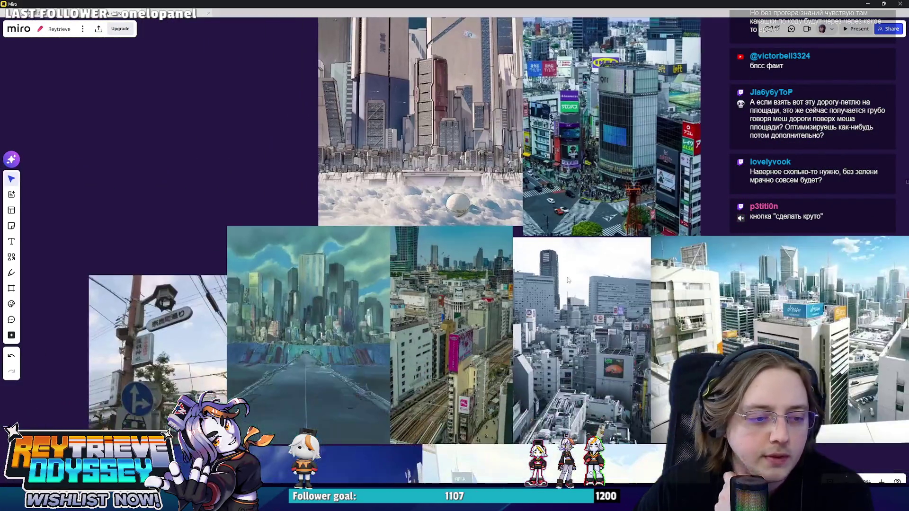
scroll(571, 280, "left", 3)
scroll(563, 335, "down", 1)
scroll(592, 326, "down", 5)
scroll(399, 247, "up", 10)
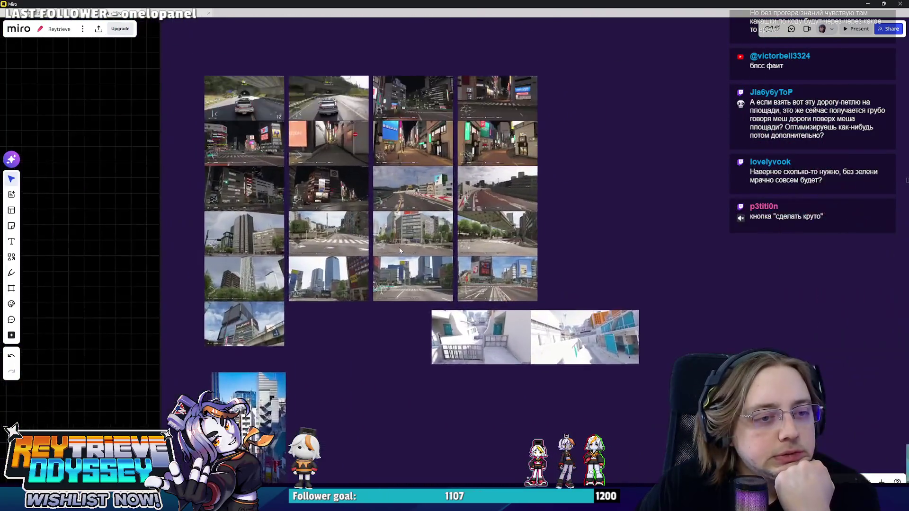
scroll(378, 258, "left", 10)
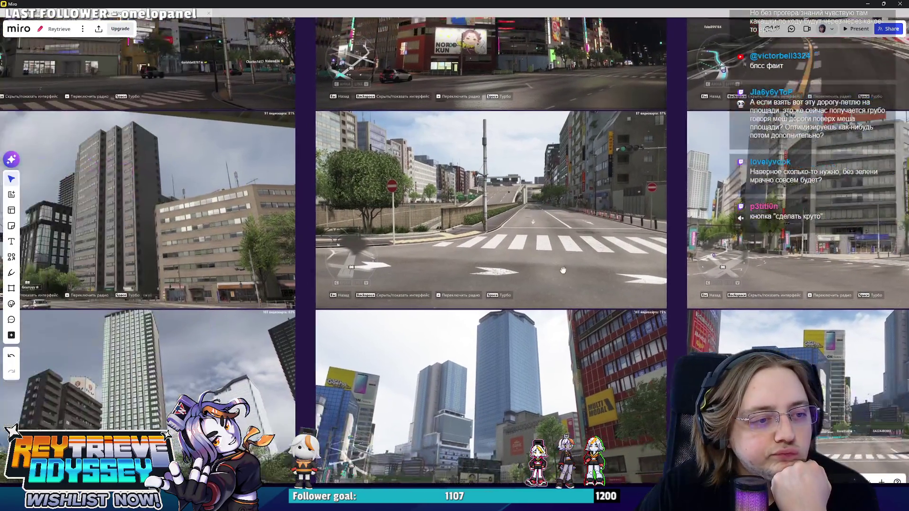
scroll(360, 246, "up", 10)
scroll(408, 423, "down", 3)
scroll(413, 289, "up", 5)
scroll(414, 288, "down", 5)
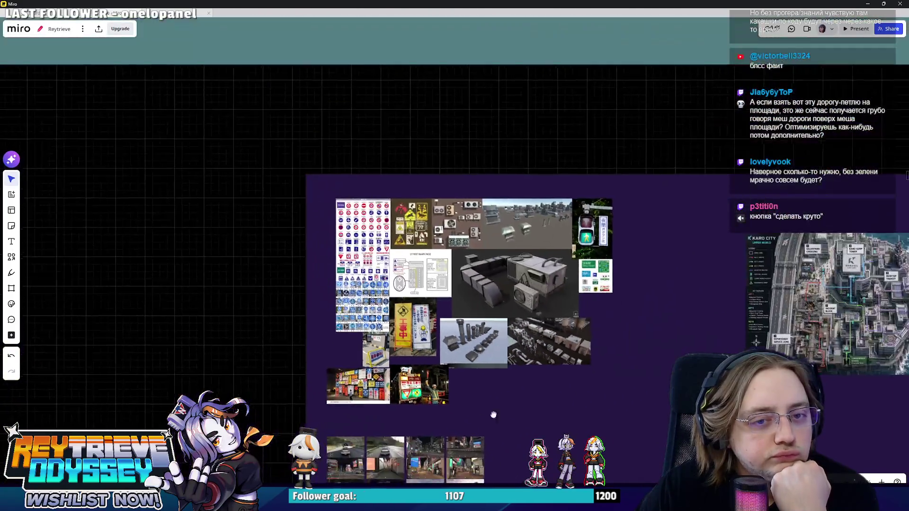
scroll(493, 423, "up", 8)
scroll(423, 191, "down", 1)
scroll(399, 189, "down", 5)
scroll(444, 213, "up", 3)
scroll(321, 389, "up", 10)
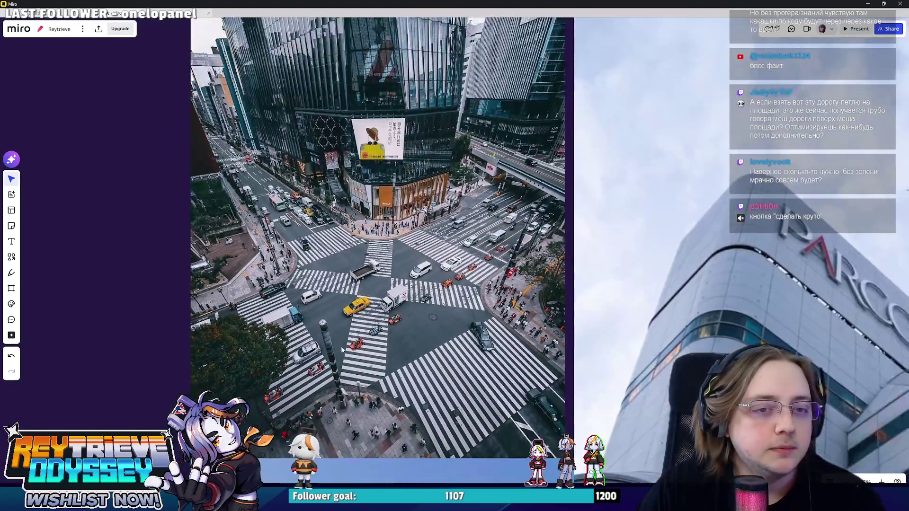
scroll(342, 349, "down", 10)
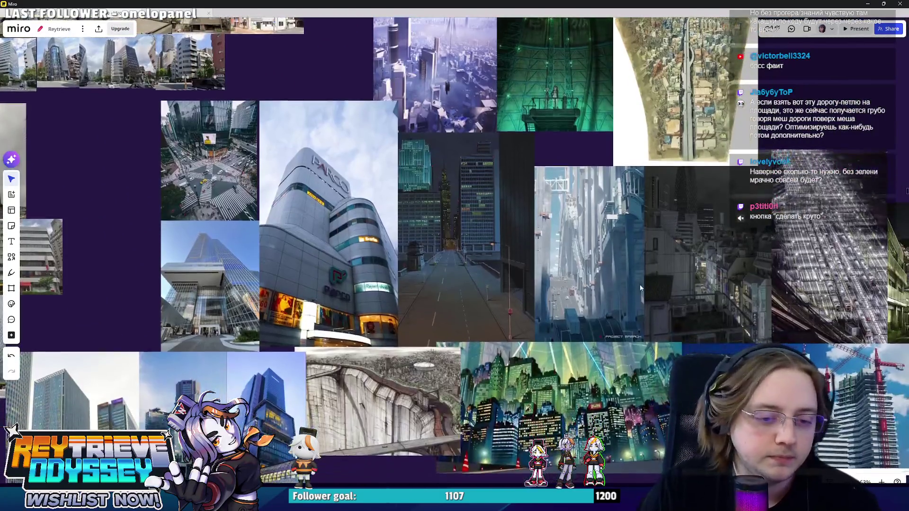
scroll(641, 284, "down", 5)
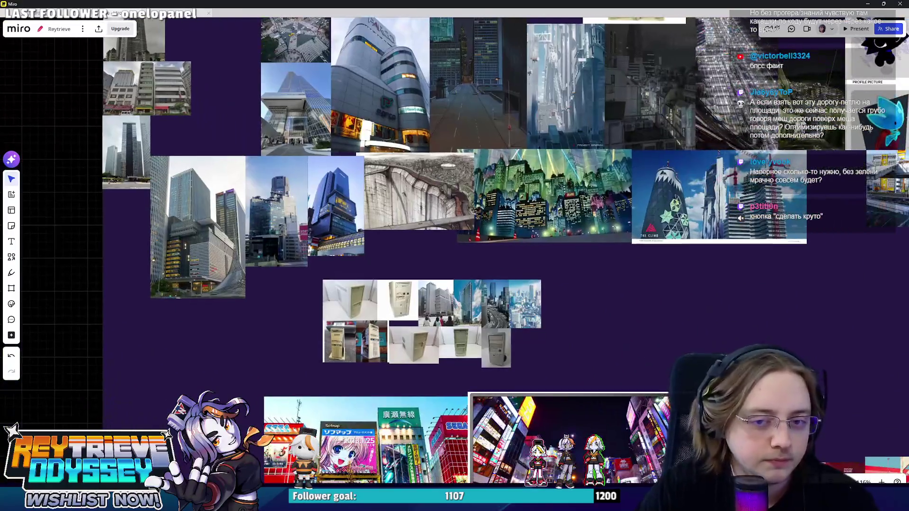
left_click(867, 3)
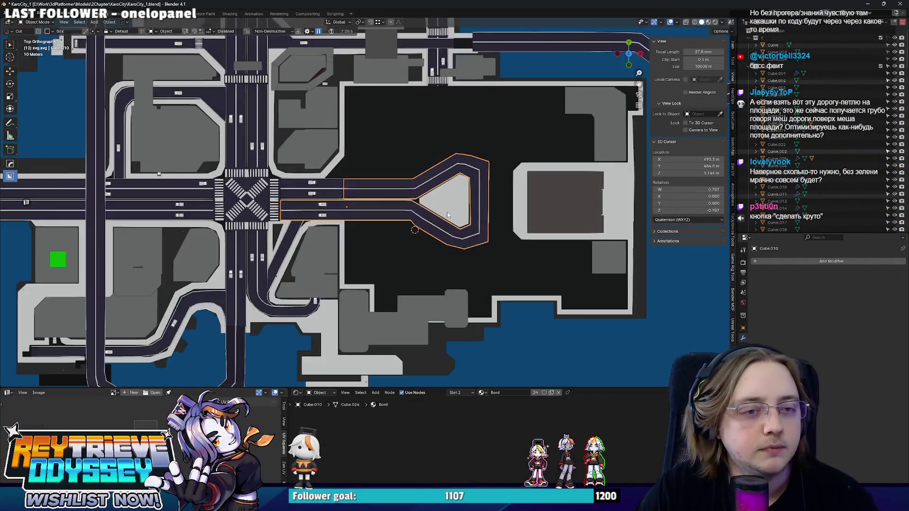
Orbit and zoom around the road loop, then select the tall banded tower
mouse_move(447, 212)
middle_mouse_down()
mouse_move(432, 215)
mouse_move(450, 187)
mouse_move(418, 292)
mouse_move(411, 211)
middle_mouse_up()
mouse_move(421, 292)
middle_mouse_down()
mouse_move(369, 202)
mouse_move(359, 247)
middle_mouse_up()
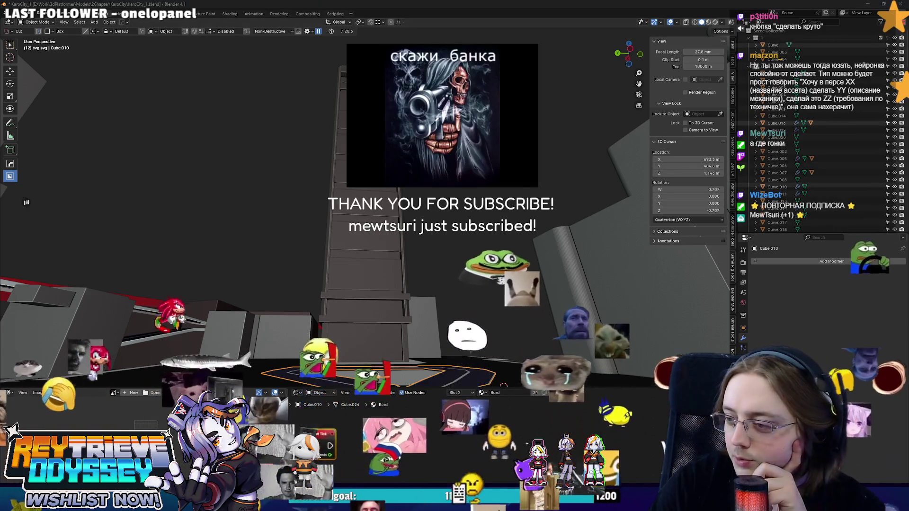
middle_click_drag(359, 246, 547, 239)
scroll(548, 239, "up", 3)
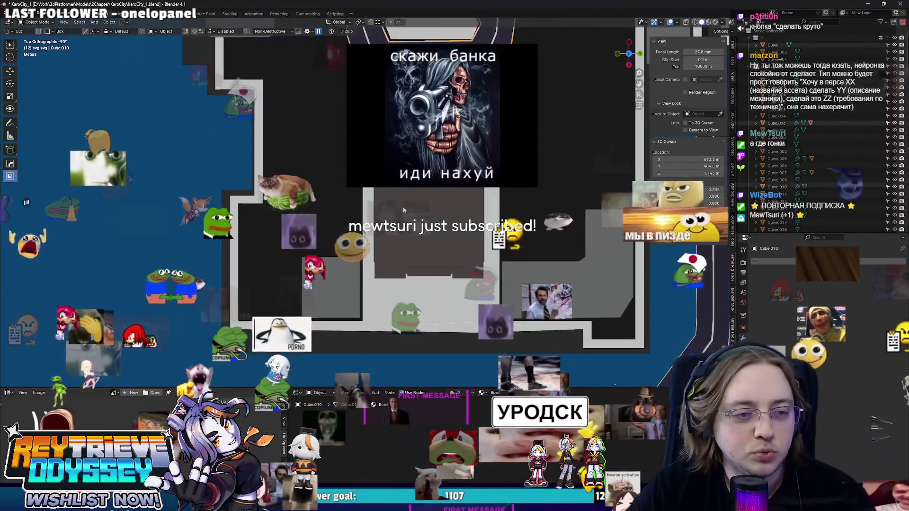
scroll(403, 206, "up", 3)
mouse_move(402, 206)
middle_mouse_down()
mouse_move(411, 258)
mouse_move(423, 172)
mouse_move(459, 130)
middle_mouse_up()
scroll(419, 218, "up", 4)
scroll(422, 176, "down", 3)
left_click(398, 196)
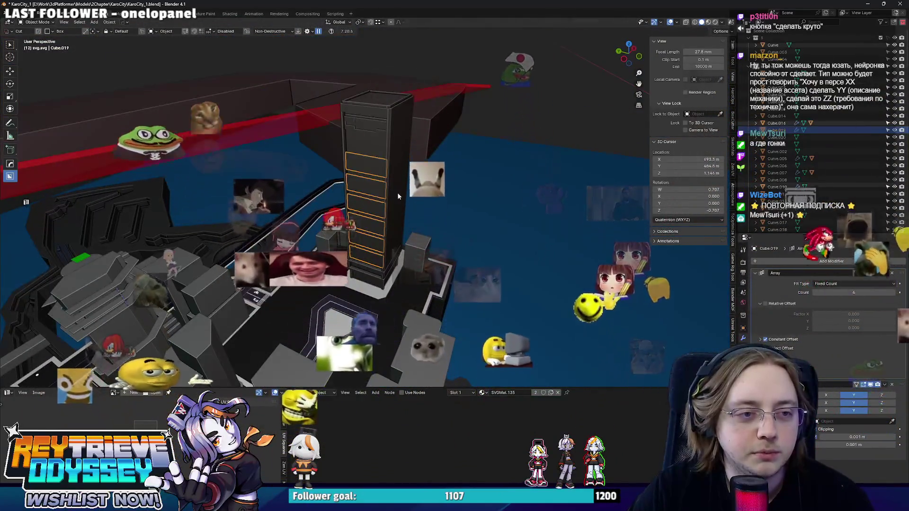
Select the tower's outer shell in Edit Mode and try Y and X moves, cancelling both
middle_click_drag(398, 196, 413, 173)
left_click(415, 223)
key("Tab")
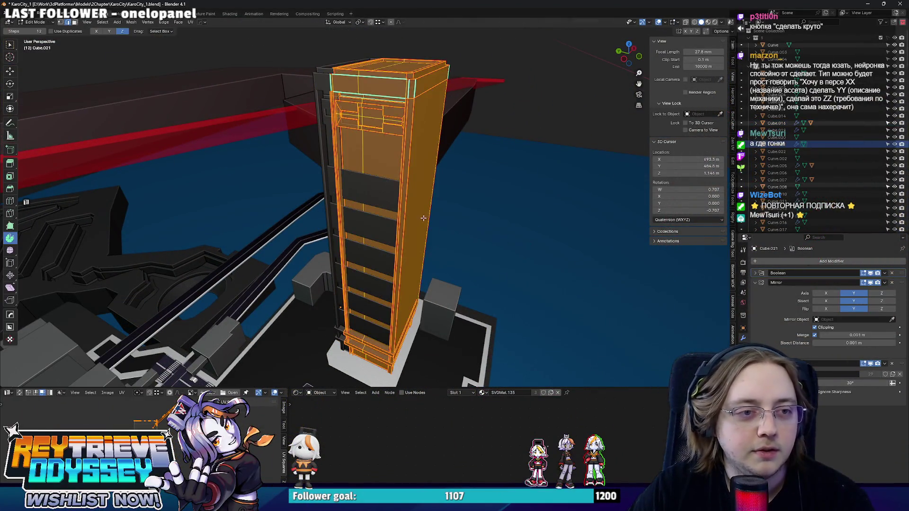
key("g")
key("y")
key("Escape")
key("Tab")
mouse_move(398, 228)
middle_mouse_down()
mouse_move(379, 204)
mouse_move(418, 187)
mouse_move(341, 258)
mouse_move(426, 253)
middle_mouse_up()
key("g")
key("y")
key("x")
key("Escape")
key("Tab")
key("Tab")
Select the road border piece and inspect its mesh seams in Edit Mode
scroll(335, 264, "up", 3)
left_click(426, 253)
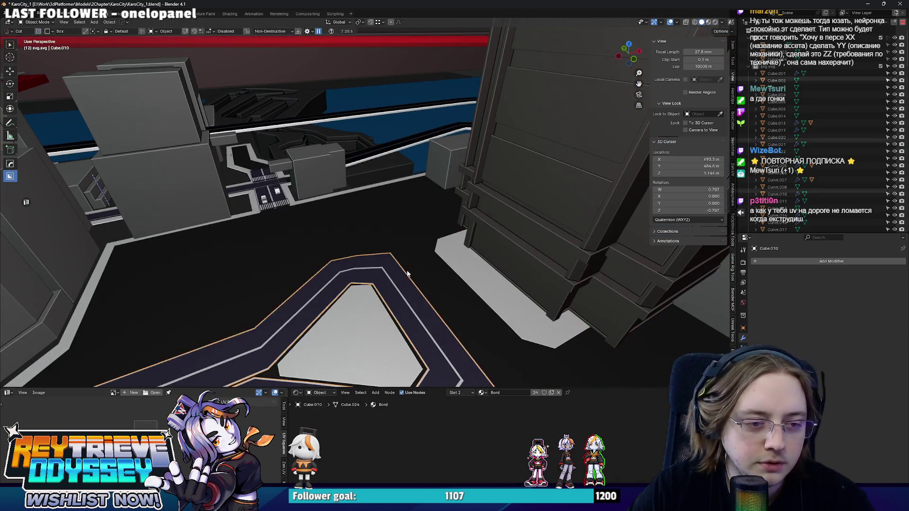
key("Tab")
scroll(450, 259, "up", 4)
scroll(450, 259, "up", 3)
key("Tab")
mouse_move(426, 223)
middle_mouse_down()
mouse_move(420, 209)
mouse_move(363, 182)
mouse_move(374, 205)
mouse_move(450, 205)
mouse_move(393, 190)
middle_mouse_up()
scroll(364, 183, "down", 8)
Box-select the shell's top section in X-ray and lower it 7.18 m along Z
left_click(450, 205)
key("Tab")
scroll(453, 201, "up", 2)
key("alt+z")
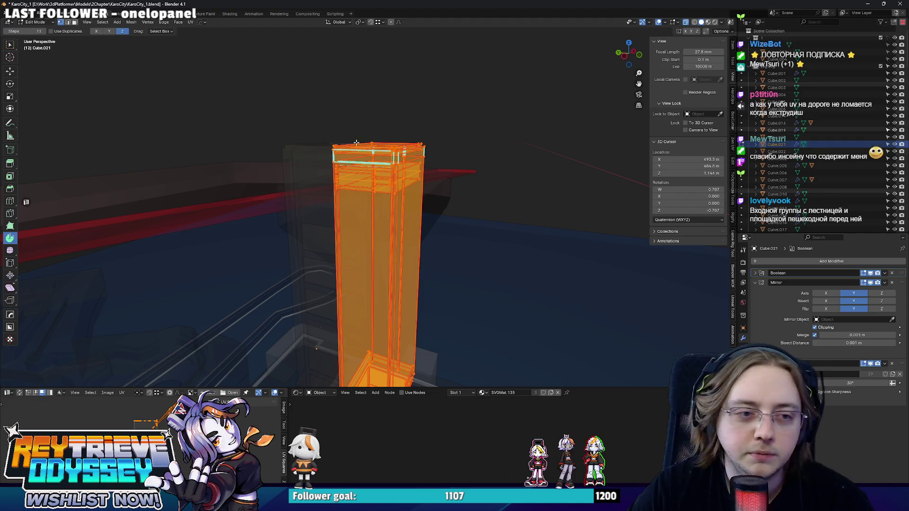
left_click_drag(481, 239, 280, 81)
key("g")
key("z")
left_click(425, 199)
key("alt+z")
mouse_move(426, 198)
middle_mouse_down()
mouse_move(442, 182)
mouse_move(507, 177)
middle_mouse_up()
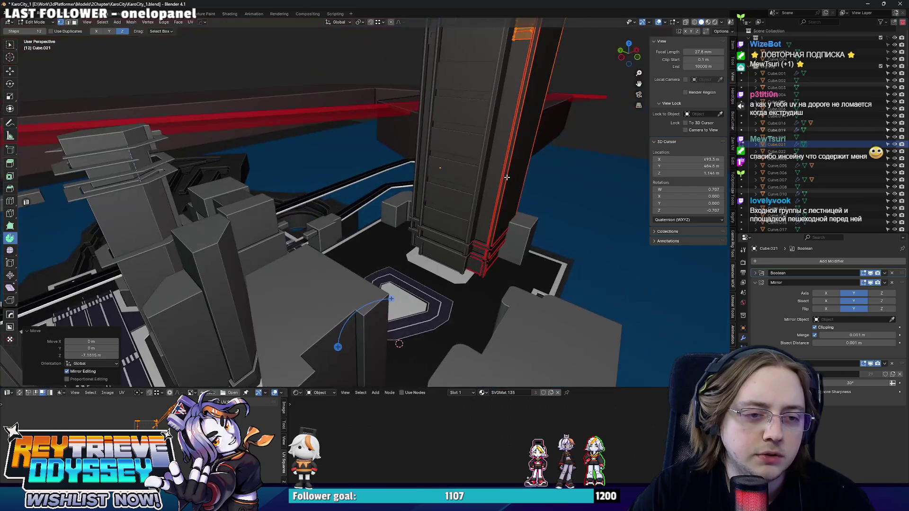
key("alt+Tab")
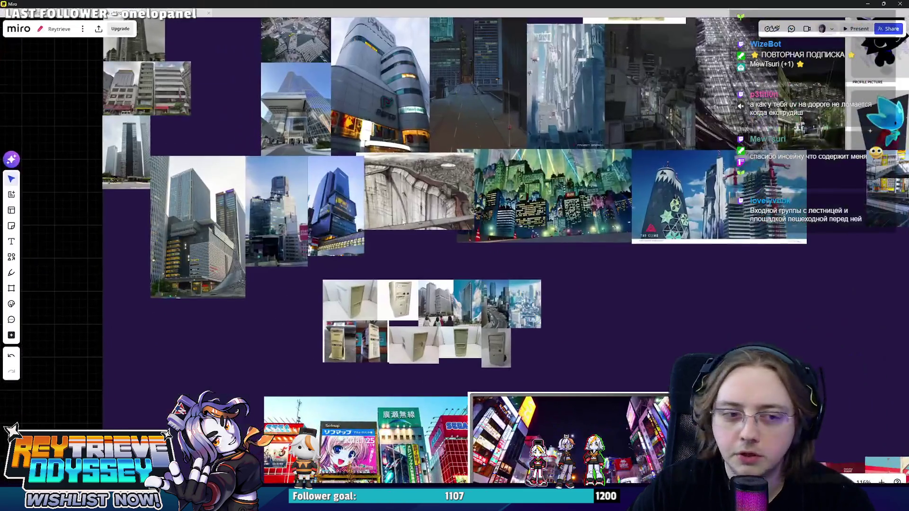
scroll(397, 193, "up", 6)
scroll(396, 193, "down", 8)
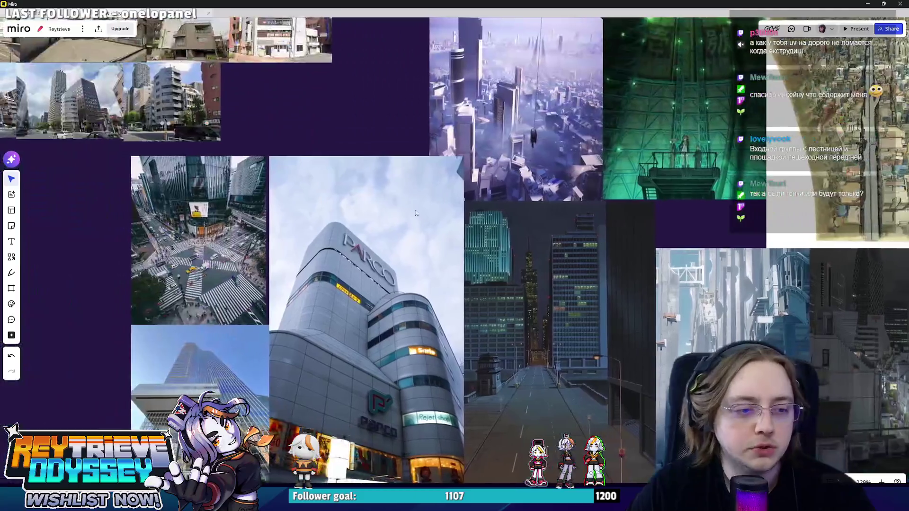
scroll(339, 204, "up", 6)
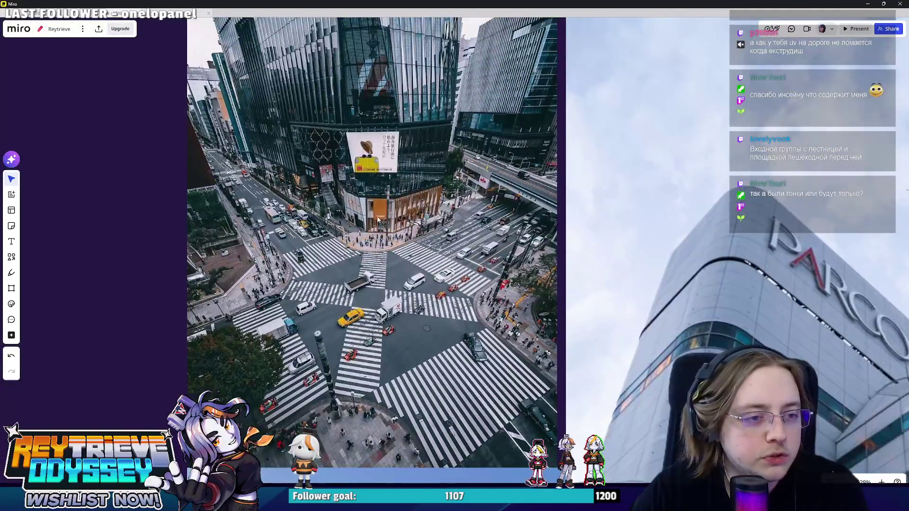
scroll(379, 219, "down", 5)
scroll(434, 260, "up", 5)
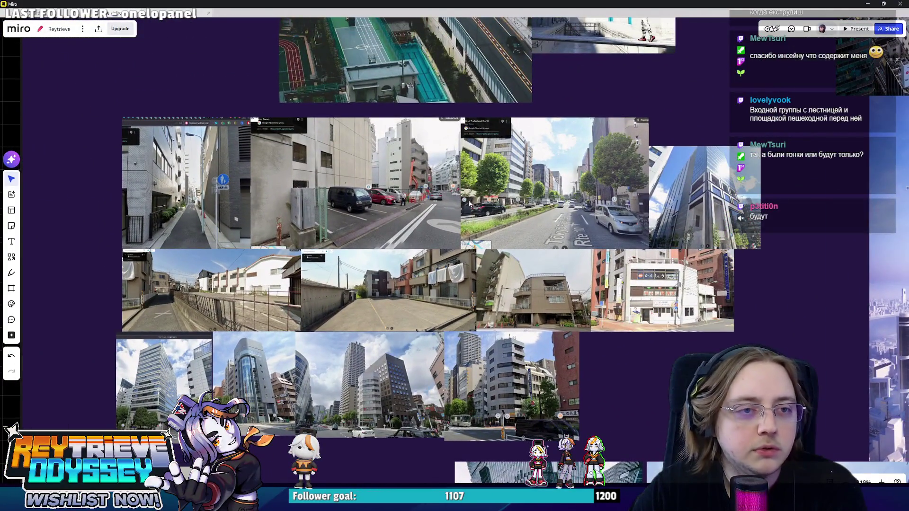
scroll(476, 374, "down", 5)
scroll(461, 324, "up", 5)
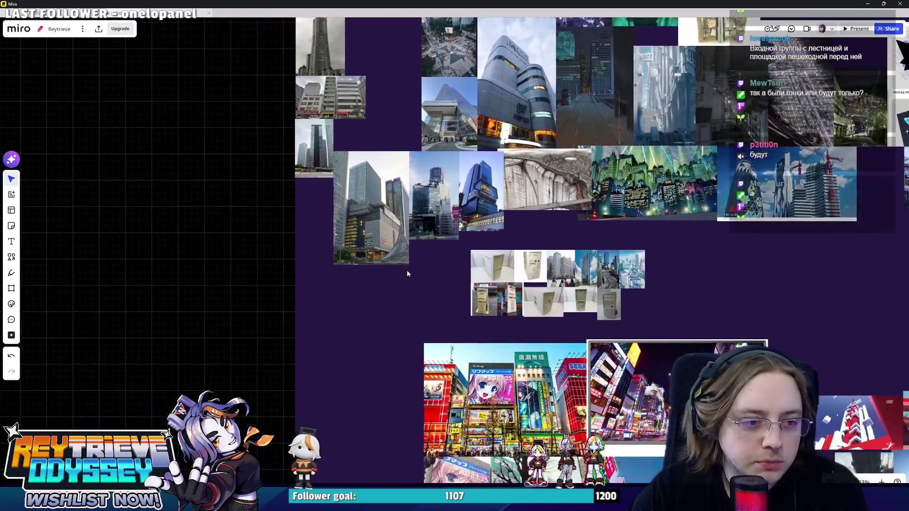
scroll(407, 274, "down", 3)
scroll(474, 313, "up", 8)
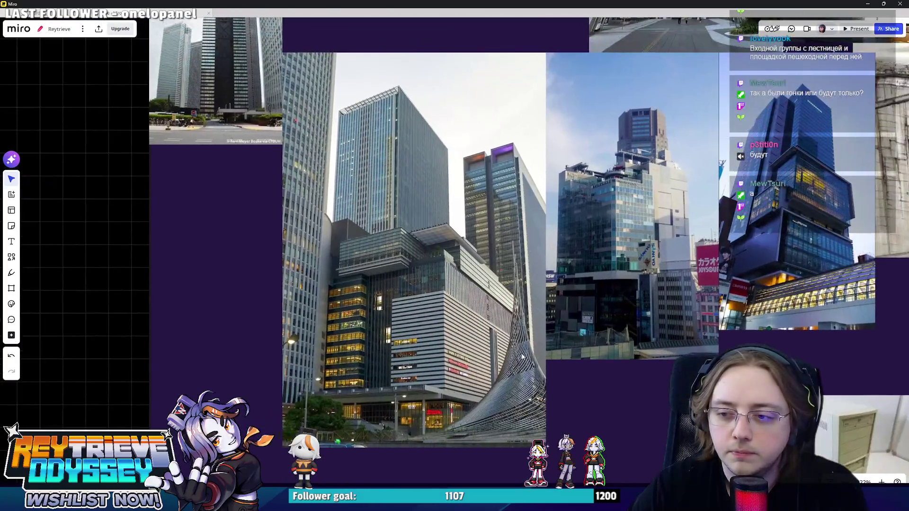
scroll(521, 357, "up", 5)
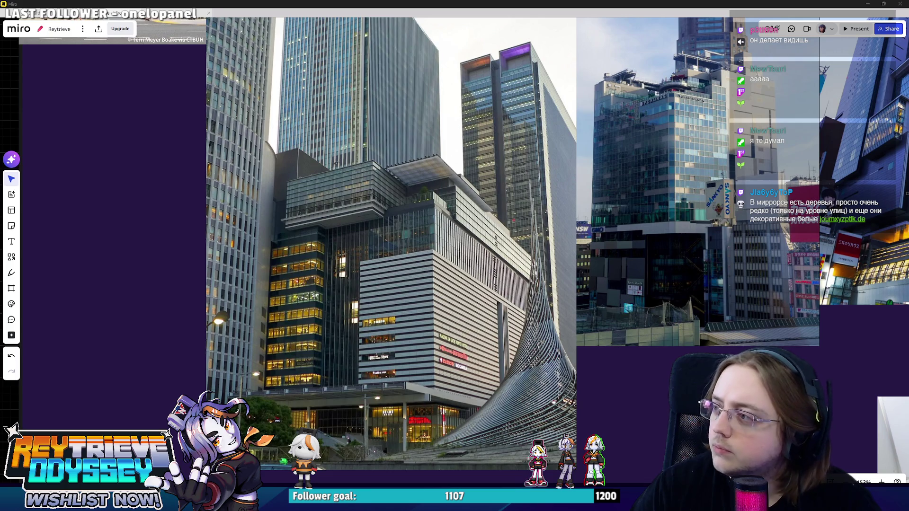
scroll(510, 219, "down", 3)
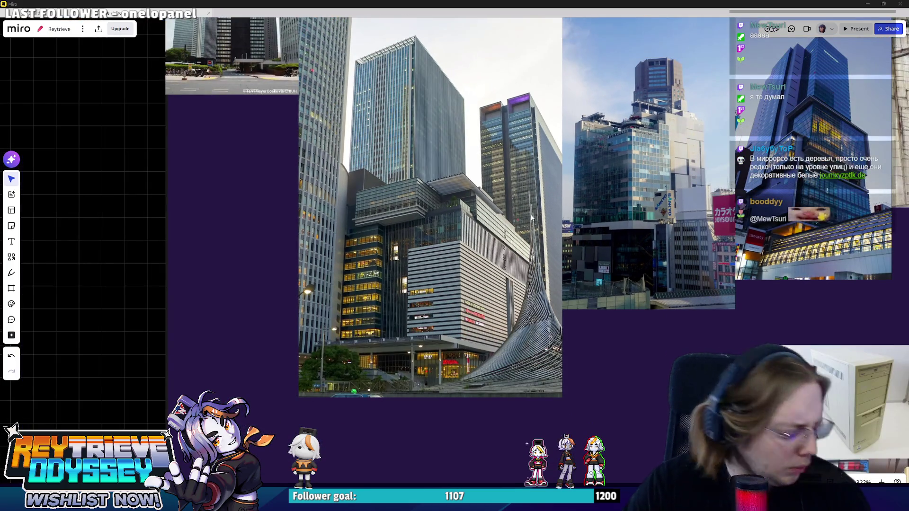
scroll(529, 219, "down", 5)
scroll(529, 218, "right", 5)
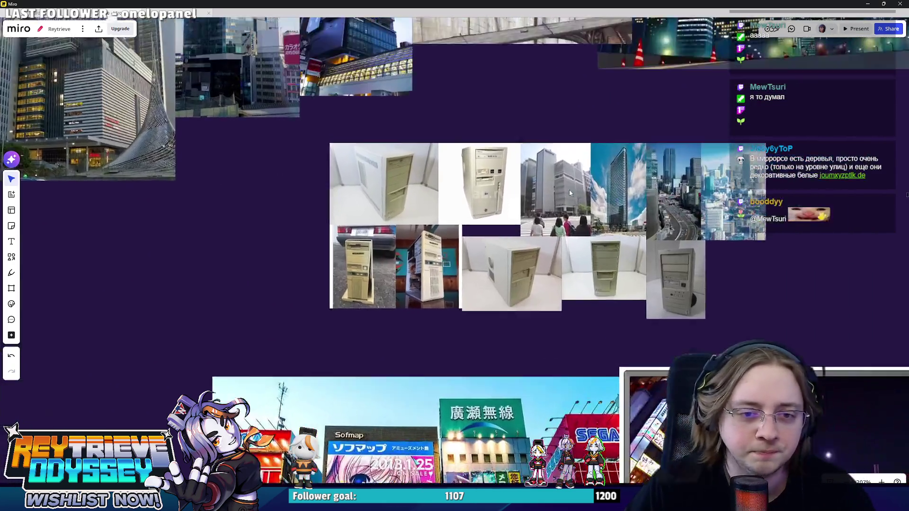
scroll(612, 194, "up", 5)
scroll(549, 245, "up", 2)
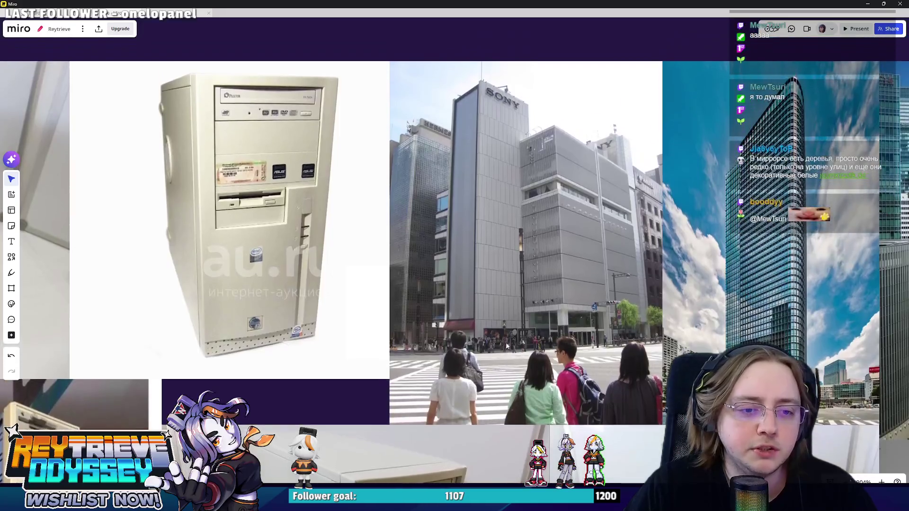
scroll(549, 245, "right", 5)
scroll(568, 260, "down", 5)
scroll(593, 273, "up", 5)
scroll(594, 277, "down", 5)
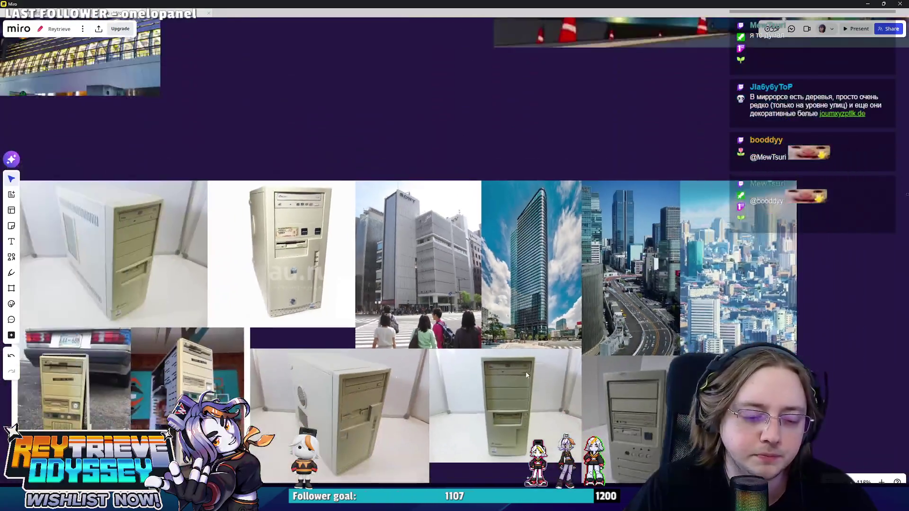
scroll(549, 368, "up", 5)
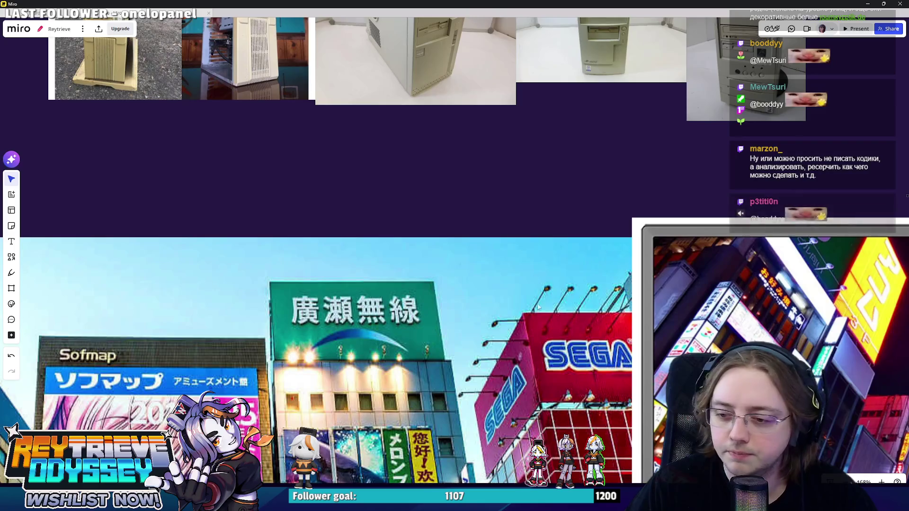
scroll(637, 154, "down", 5)
scroll(638, 154, "up", 5)
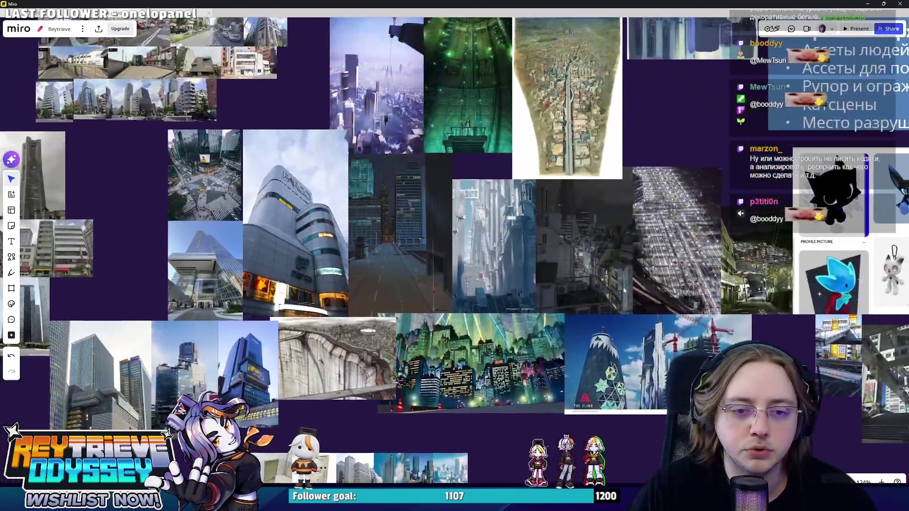
scroll(601, 286, "up", 5)
scroll(394, 272, "down", 5)
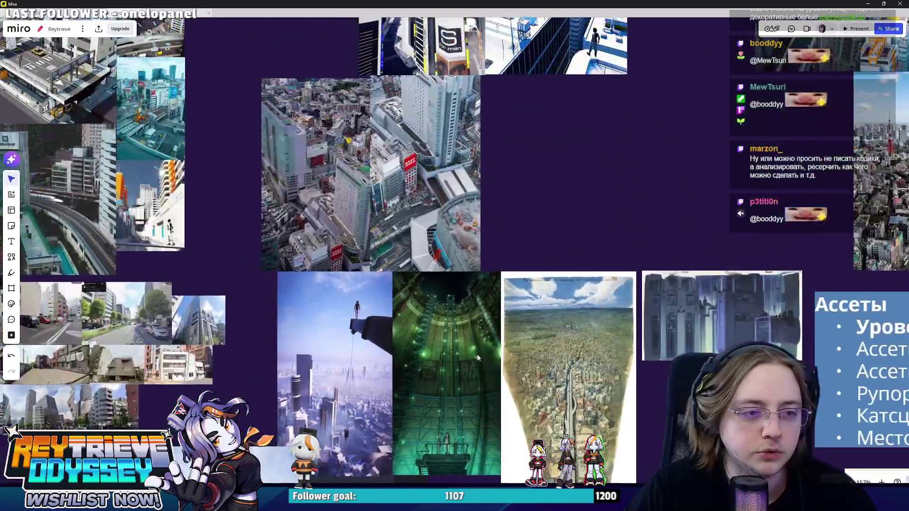
scroll(391, 322, "up", 5)
scroll(391, 321, "up", 5)
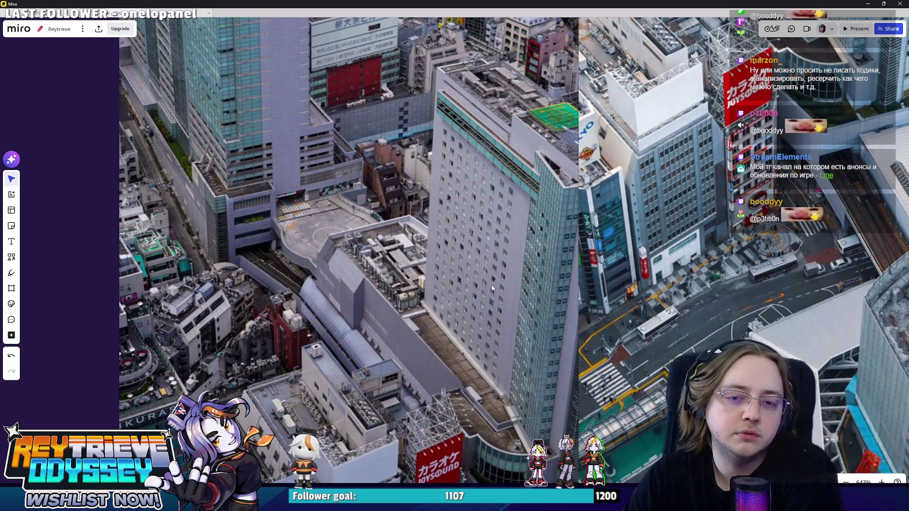
scroll(492, 287, "down", 5)
scroll(489, 282, "up", 10)
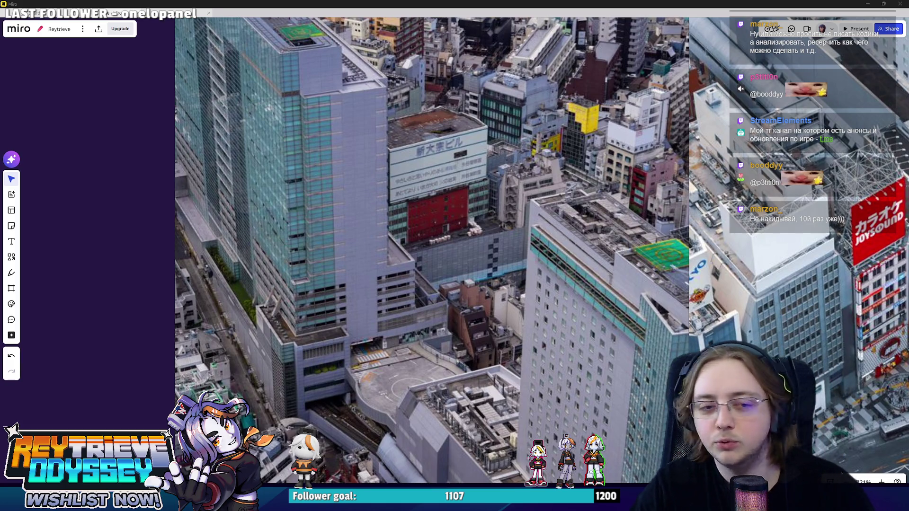
scroll(454, 260, "down", 3)
scroll(453, 260, "up", 5)
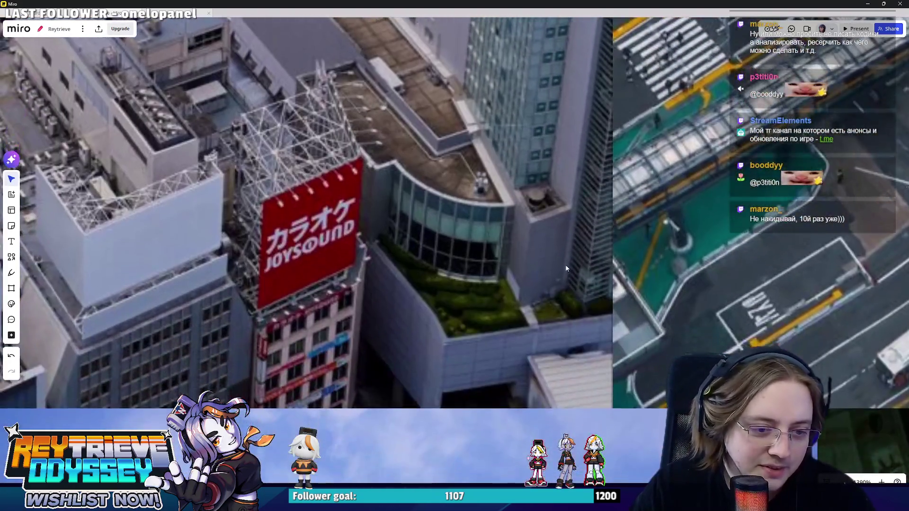
scroll(533, 264, "down", 10)
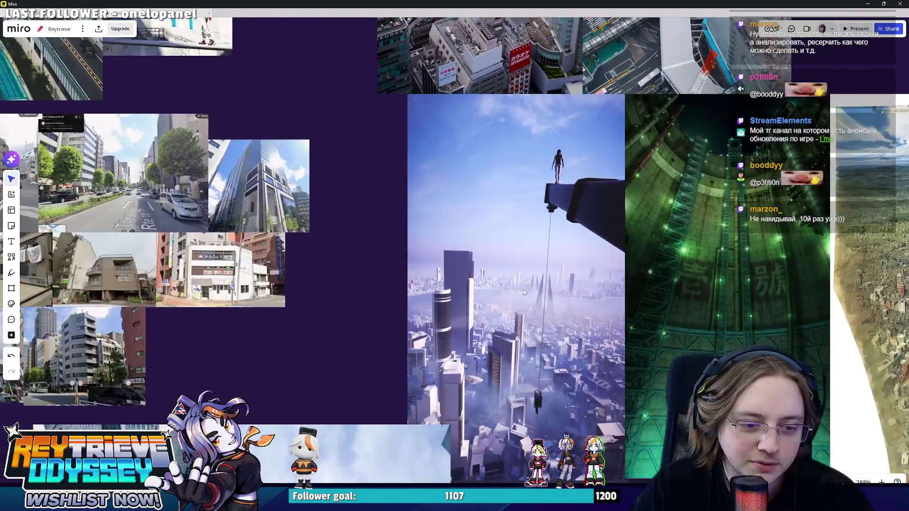
scroll(533, 262, "up", 3)
scroll(533, 262, "down", 3)
scroll(302, 348, "up", 4)
scroll(419, 339, "up", 3)
scroll(449, 346, "down", 4)
scroll(487, 352, "up", 5)
scroll(518, 301, "down", 1)
scroll(518, 302, "left", 5, "shift")
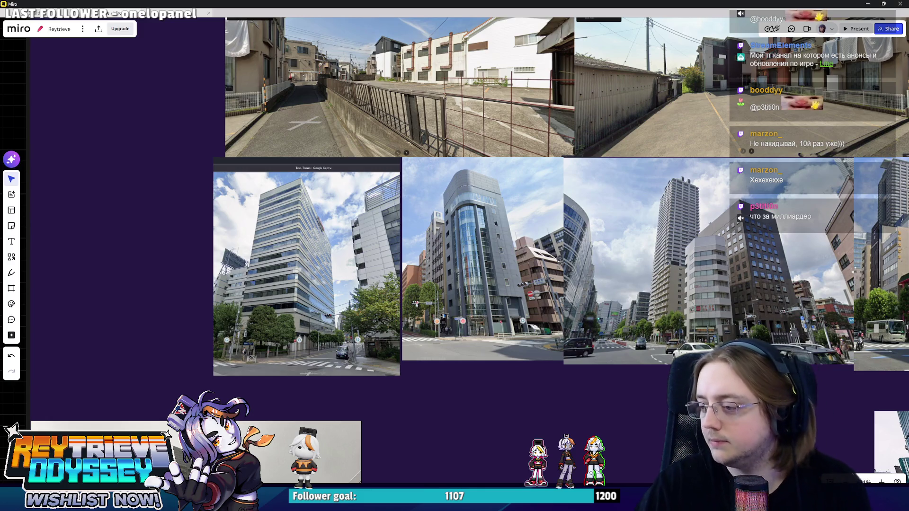
scroll(565, 270, "down", 3)
scroll(521, 307, "up", 5)
scroll(470, 352, "down", 5)
scroll(470, 353, "up", 5)
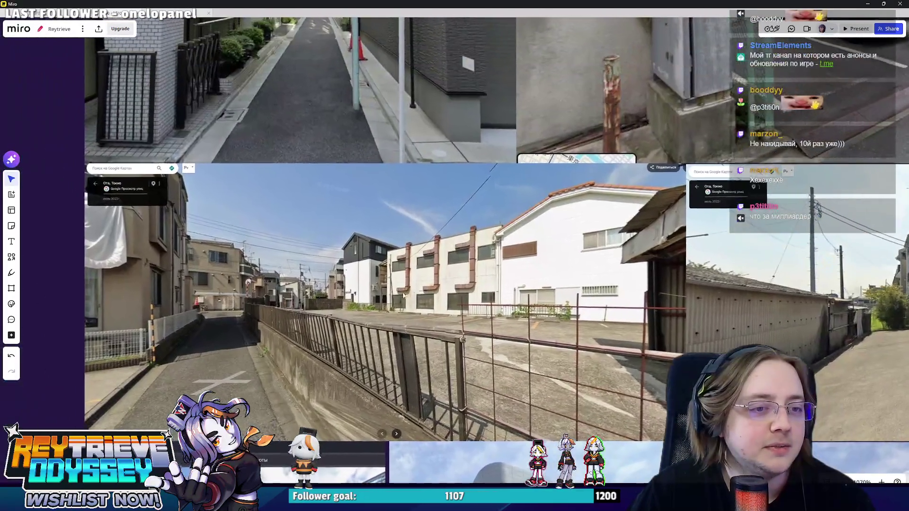
scroll(439, 248, "down", 3)
scroll(454, 213, "down", 5)
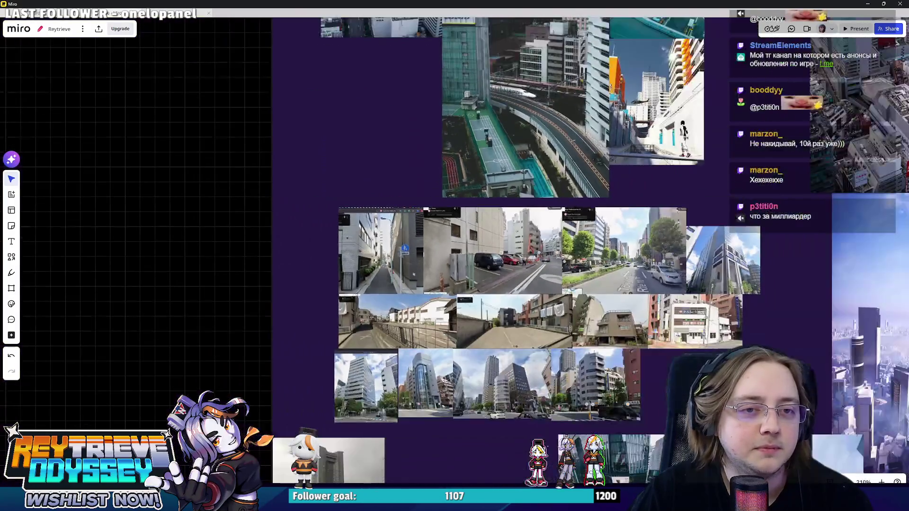
left_click(868, 4)
Lower the selected tower part about 3 m along Z in Edit Mode
scroll(416, 244, "down", 5)
scroll(416, 244, "up", 6)
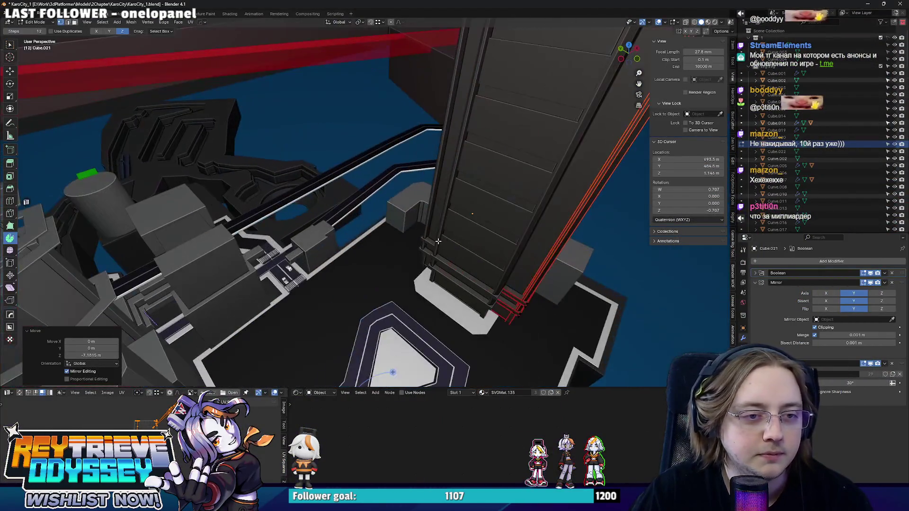
key("Tab")
mouse_move(416, 244)
middle_mouse_down()
mouse_move(300, 240)
mouse_move(466, 219)
mouse_move(440, 257)
middle_mouse_up()
key("g")
key("z")
left_click(368, 238)
key("Tab")
mouse_move(367, 239)
middle_mouse_down()
mouse_move(394, 231)
mouse_move(400, 282)
middle_mouse_up()
Move the selected tower piece's geometry along the Y axis
key("Tab")
key("g")
key("y")
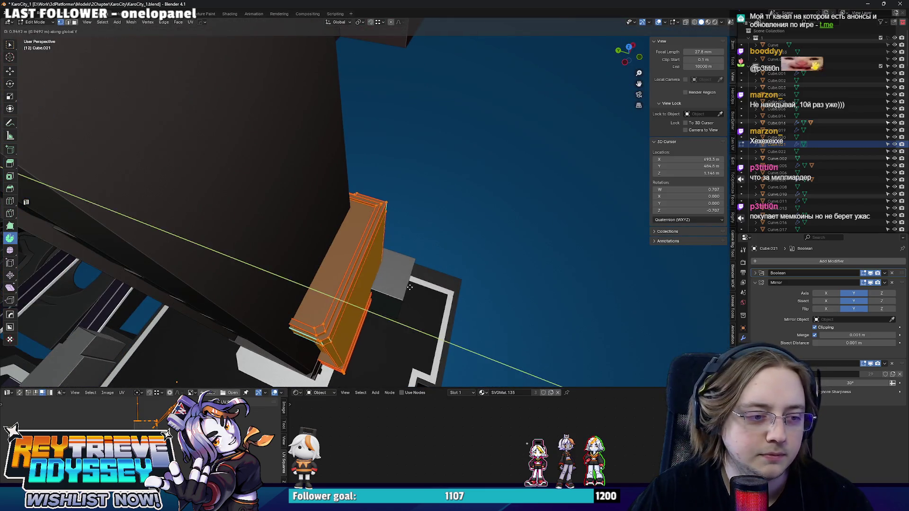
left_click(399, 282)
key("Tab")
mouse_move(300, 267)
middle_mouse_down()
mouse_move(305, 251)
mouse_move(364, 281)
middle_mouse_up()
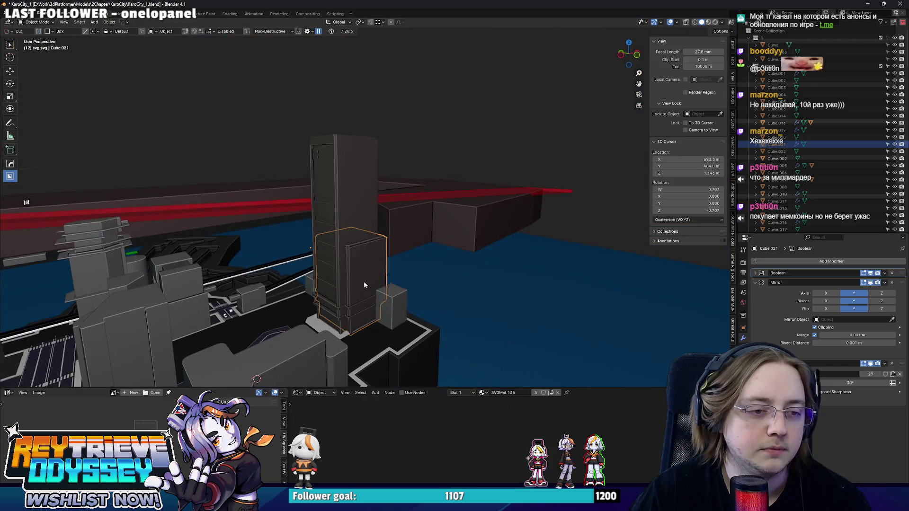
Duplicate the tower piece and flip the copy 180° around X
key("shift+d")
left_click(364, 275)
key("Tab")
key("KP_Decimal")
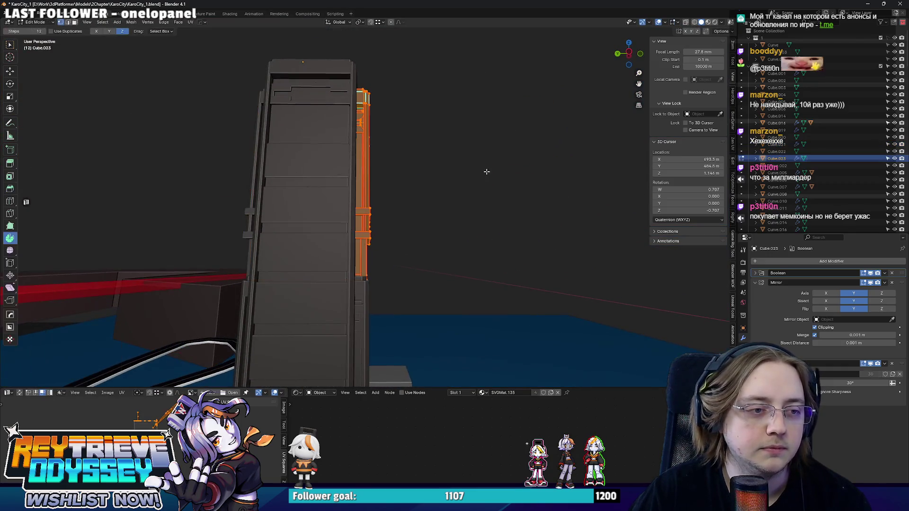
key("Tab")
key("KP_Decimal")
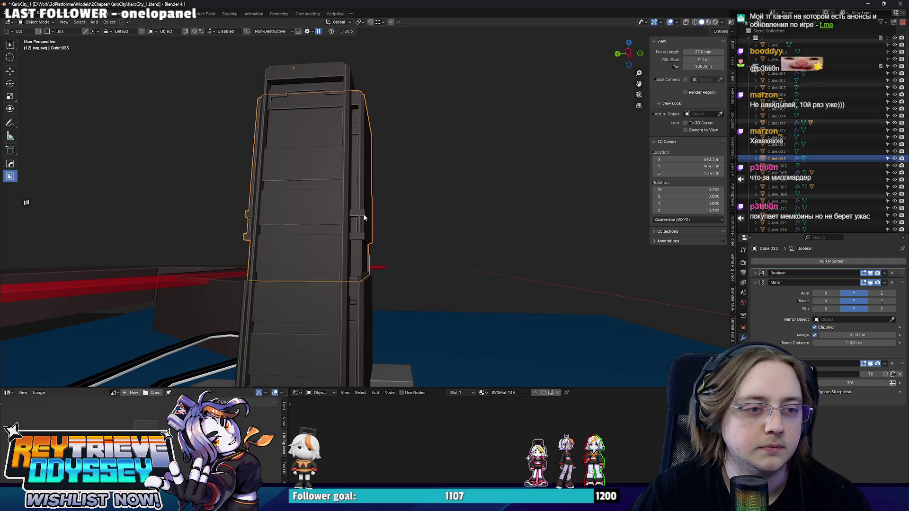
key("Tab")
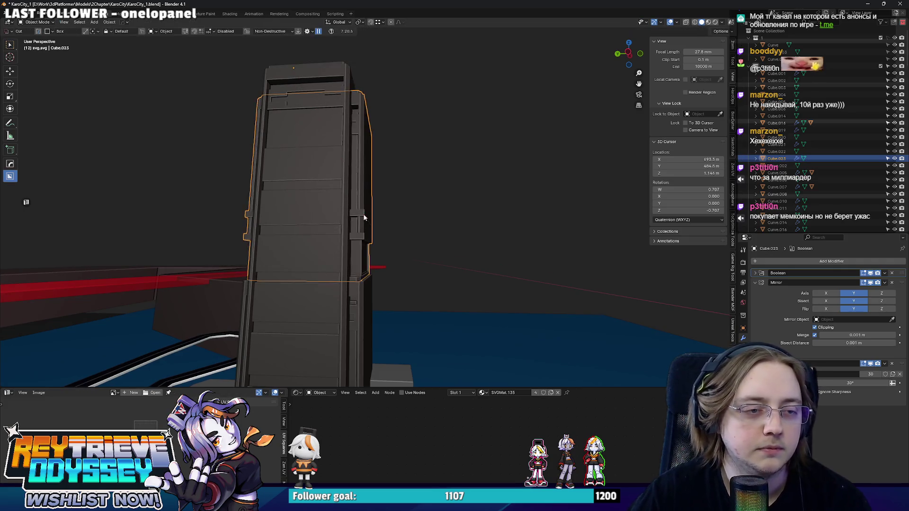
key("Tab")
type("rx180")
key("Return")
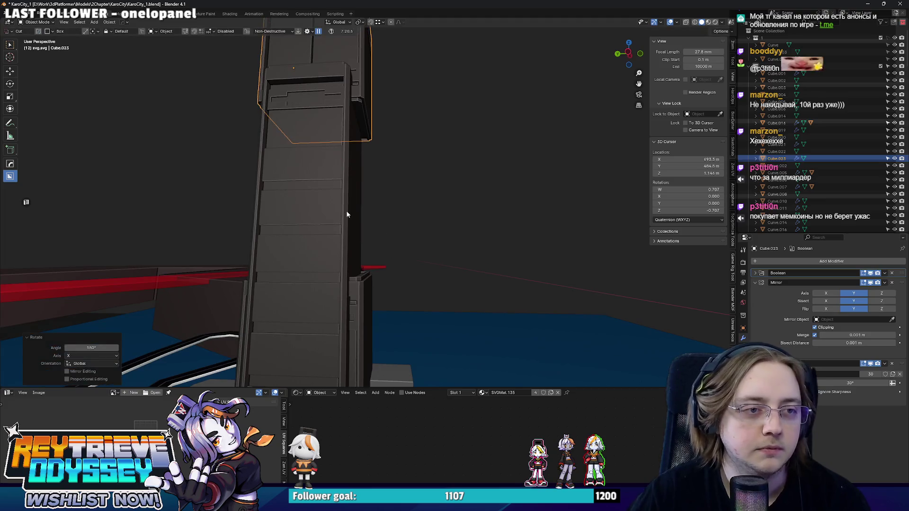
Lower the flipped copy about 6.8 m along Z, then delete it
key("g")
key("z")
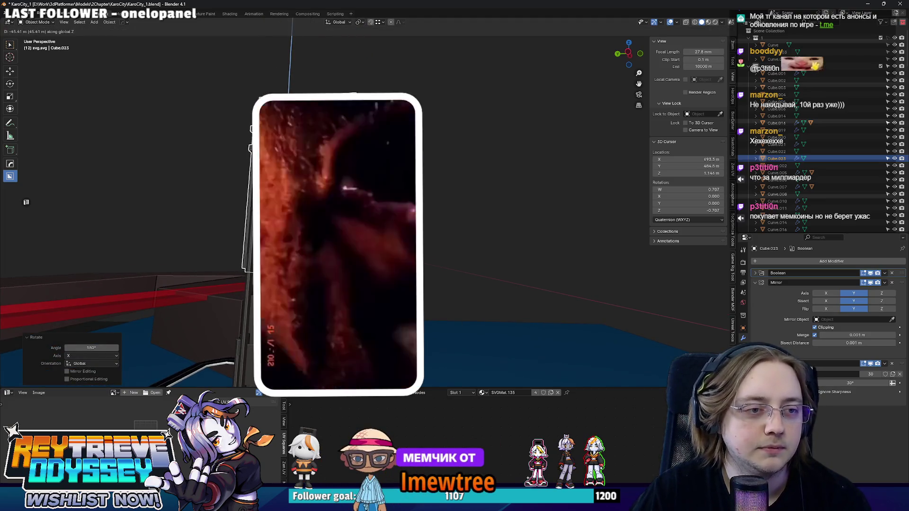
key("Return")
key("Tab")
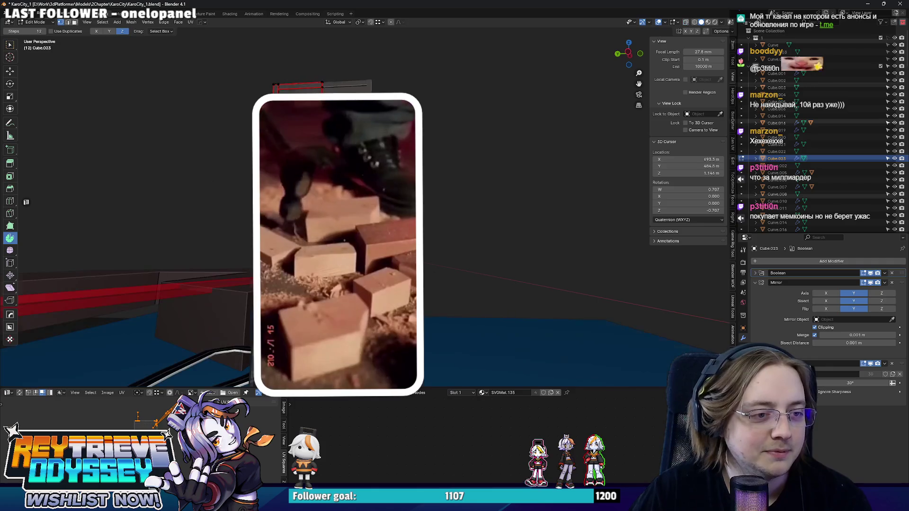
key("Tab")
key("g")
key("z")
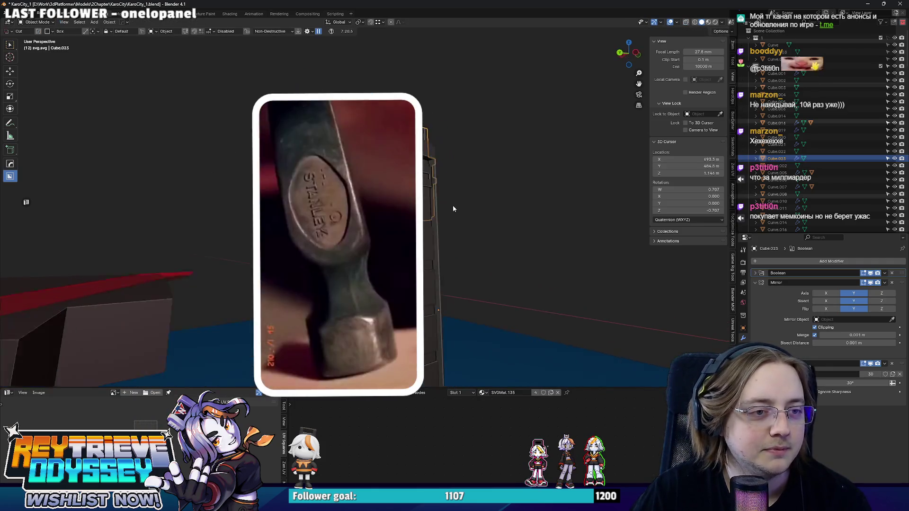
left_click(456, 236)
mouse_move(456, 235)
middle_mouse_down()
mouse_move(499, 212)
mouse_move(520, 213)
mouse_move(440, 215)
mouse_move(391, 251)
mouse_move(312, 154)
mouse_move(351, 147)
middle_mouse_up()
key("Delete")
Box-select the side column's top vertices in X-ray and raise them toward the tower's top
left_click(385, 207)
key("Tab")
key("alt+z")
left_click_drag(297, 182, 492, 258)
key("alt+z")
key("g")
left_click(483, 163)
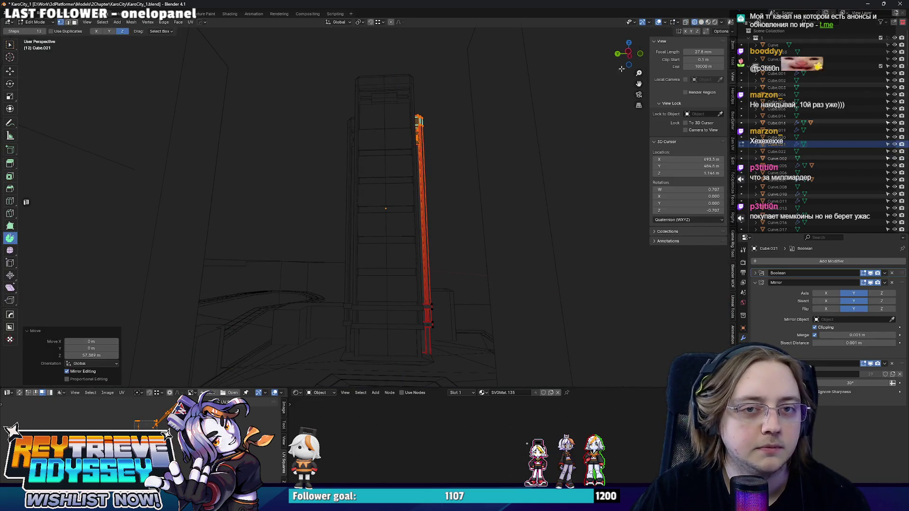
Return to Object Mode with solid shading, then re-enter Edit Mode on the column
left_click(664, 24)
key("Tab")
key("shift+z")
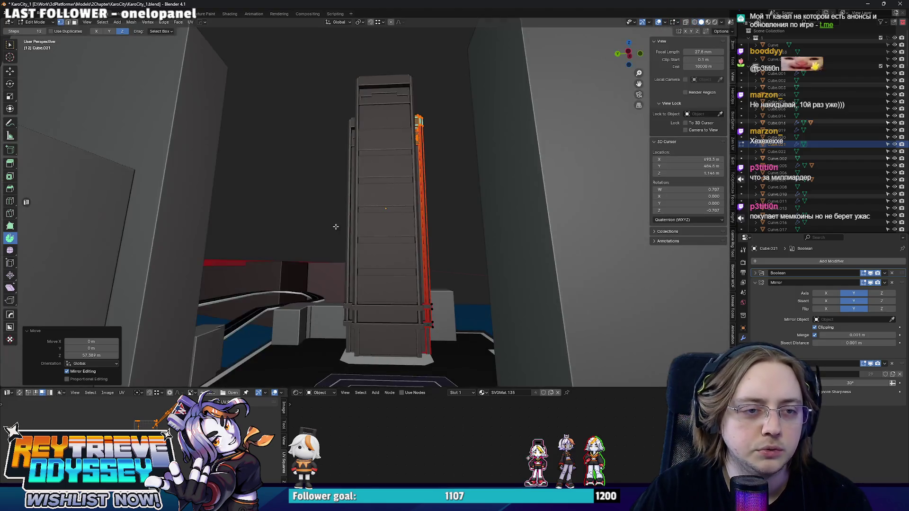
mouse_move(311, 196)
middle_mouse_down()
mouse_move(444, 146)
mouse_move(378, 177)
mouse_move(348, 167)
mouse_move(399, 237)
middle_mouse_up()
key("Tab")
scroll(426, 199, "up", 3)
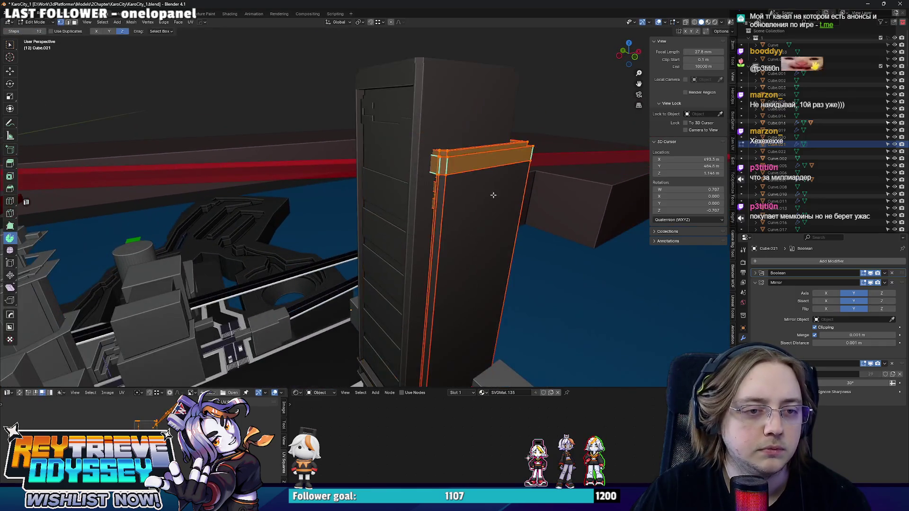
key("shift+z")
middle_click_drag(450, 167, 473, 166)
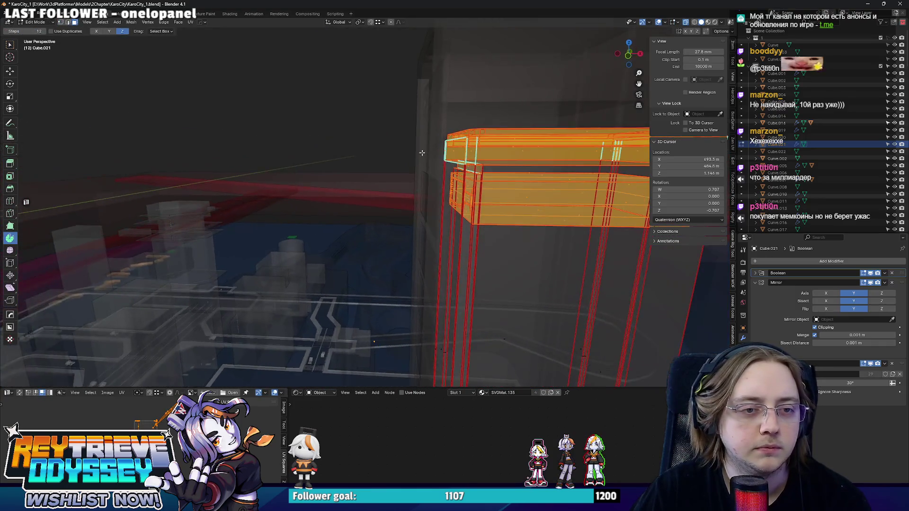
In wireframe top view, remove the column's top cap faces, then restore Solid shading
key("z")
left_click(442, 189)
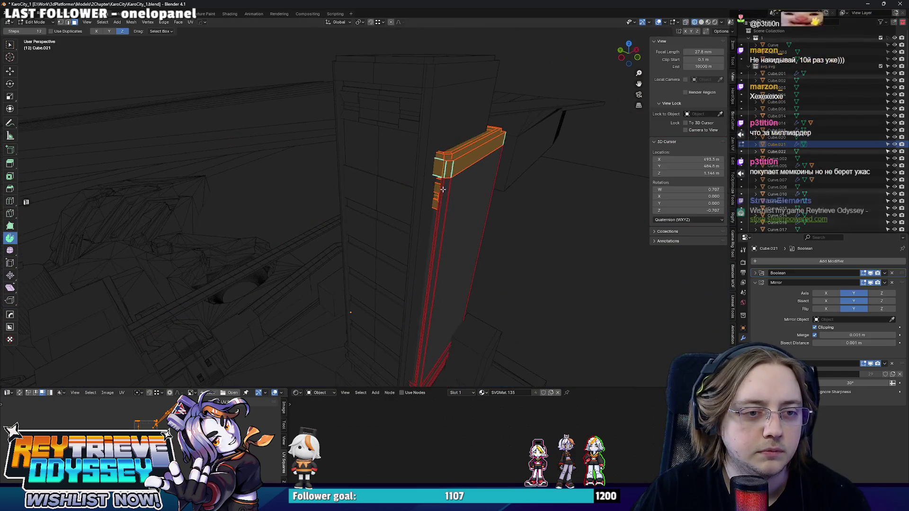
key("KP_7")
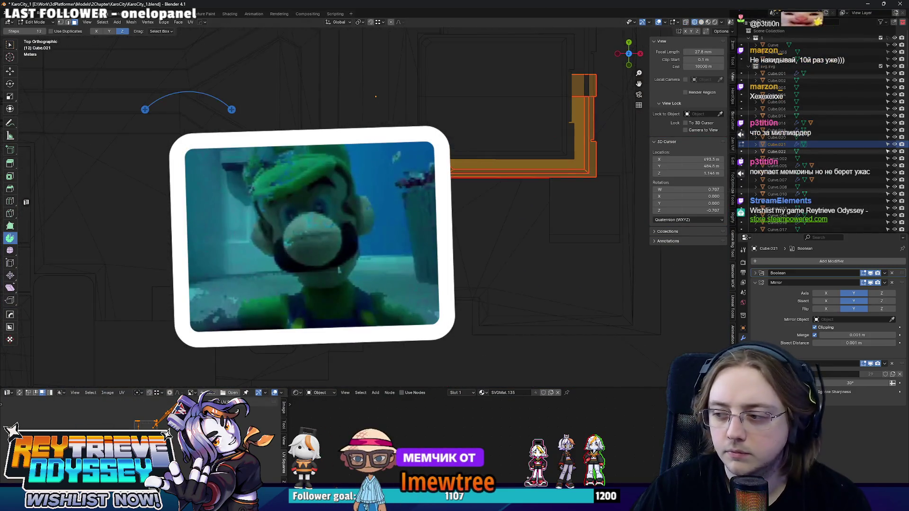
key("h")
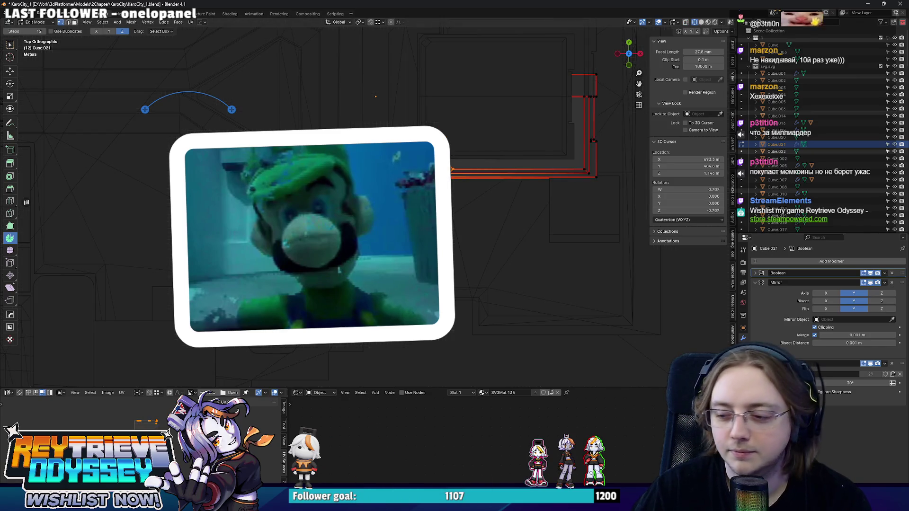
mouse_move(450, 199)
middle_mouse_down()
mouse_move(492, 257)
mouse_move(427, 265)
mouse_move(425, 211)
middle_mouse_up()
scroll(368, 266, "up", 5)
scroll(368, 266, "up", 3)
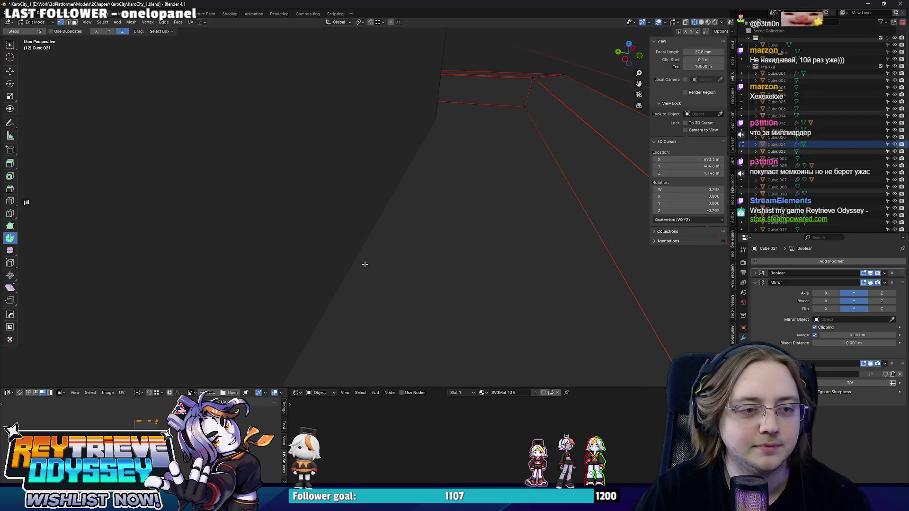
scroll(364, 264, "down", 5)
scroll(365, 264, "up", 2)
scroll(364, 264, "down", 2)
left_click(702, 22)
scroll(434, 137, "up", 5)
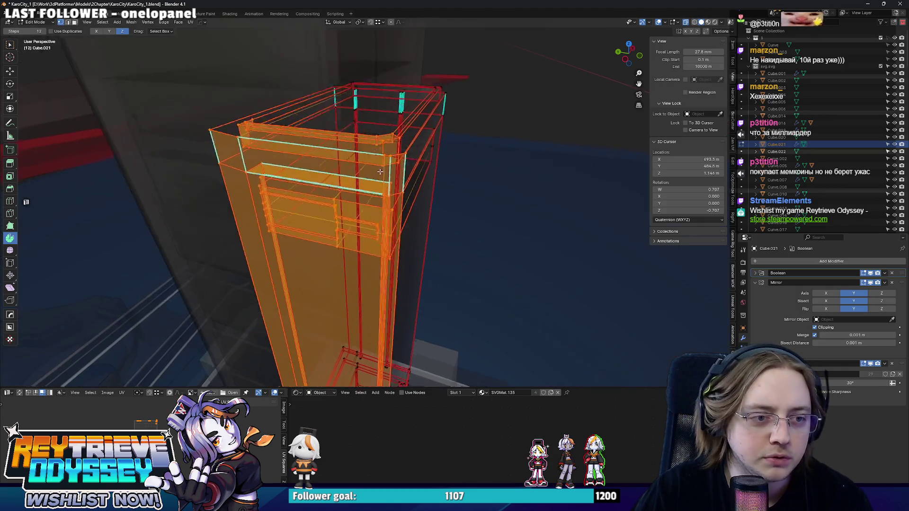
Adjust the column's face selection, cancel a trial X move, and re-enter Edit Mode
mouse_move(434, 123)
middle_mouse_down()
mouse_move(461, 167)
mouse_move(407, 180)
mouse_move(379, 154)
mouse_move(388, 194)
middle_mouse_up()
key("ctrl+KP_Subtract")
key("ctrl+KP_Add")
key("g")
key("x")
key("Escape")
key("Tab")
key("ctrl+Tab")
left_click(487, 185)
middle_click_drag(487, 186, 368, 181)
Select the column's left strip and turn off mirror clipping
left_click_drag(369, 180, 378, 379)
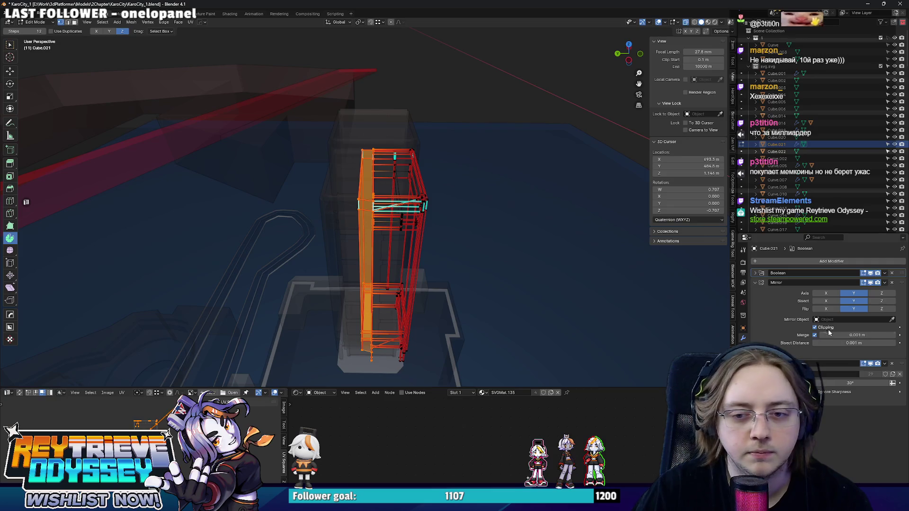
left_click(830, 330)
key("alt+z")
scroll(393, 216, "up", 6)
key("Tab")
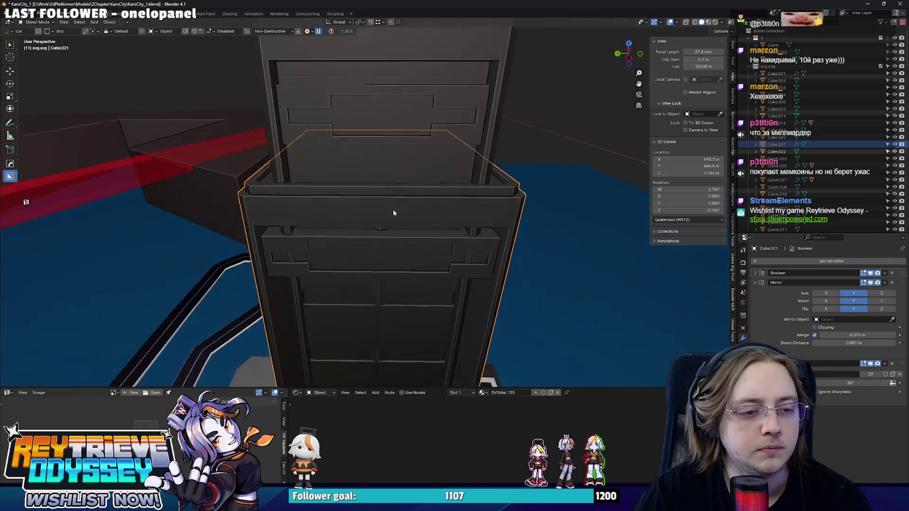
key("Tab")
mouse_move(393, 215)
middle_mouse_down()
mouse_move(360, 185)
mouse_move(349, 152)
middle_mouse_up()
key("Tab")
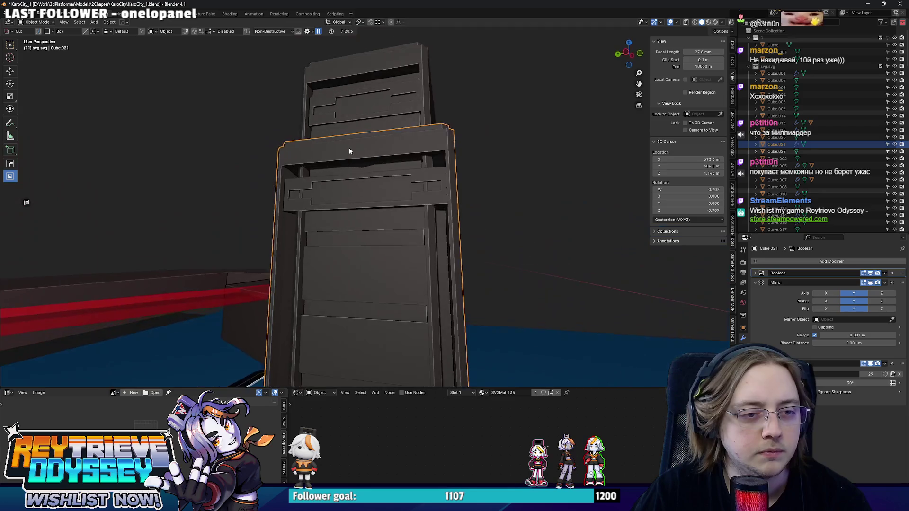
Isolate the column, remove its Boolean modifier, then unhide all objects
key("shift+h")
left_click(892, 274)
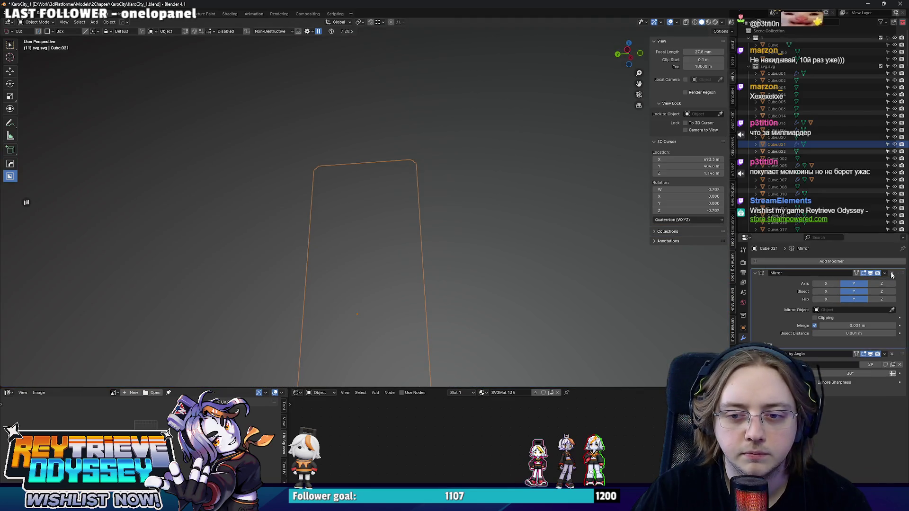
key("alt+h")
scroll(405, 210, "up", 5)
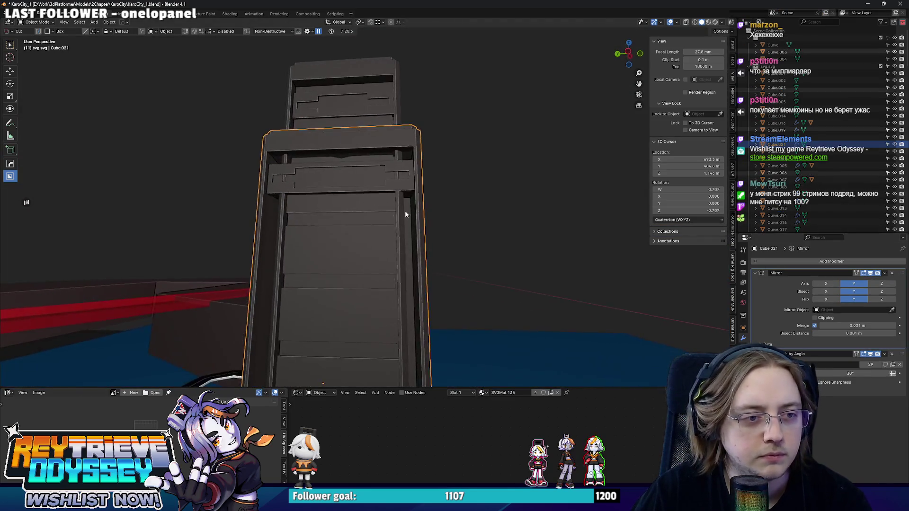
scroll(425, 213, "up", 3)
Select a panel face on the tower and inspect the whole tower in Edit Mode
left_click(414, 161)
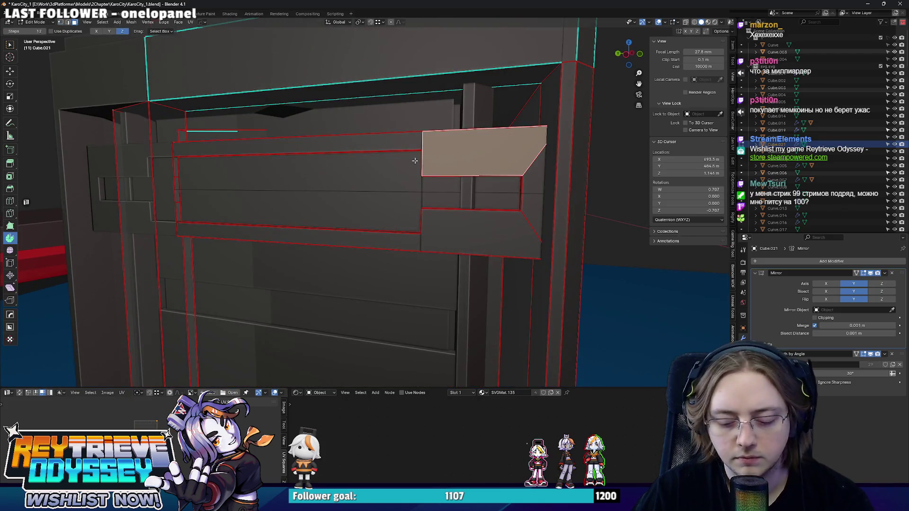
key("Tab")
scroll(352, 183, "down", 8)
middle_click_drag(351, 183, 375, 178)
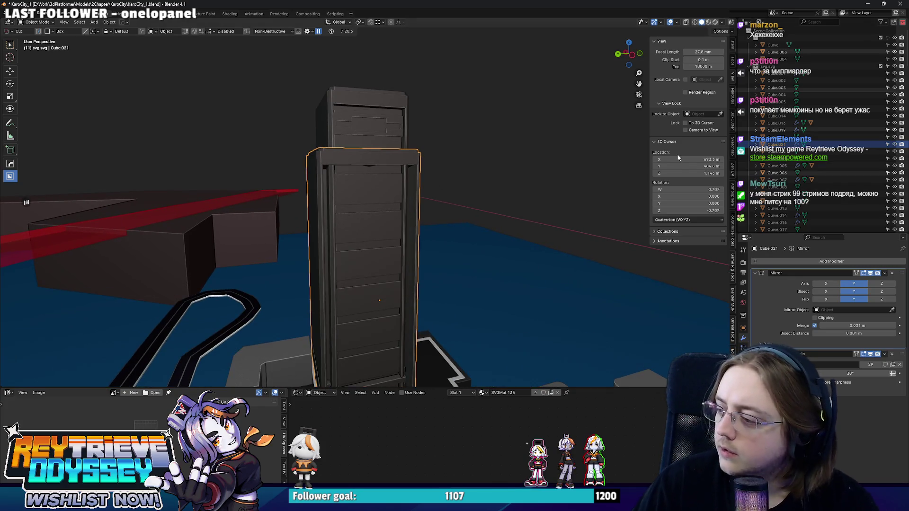
scroll(434, 146, "up", 8)
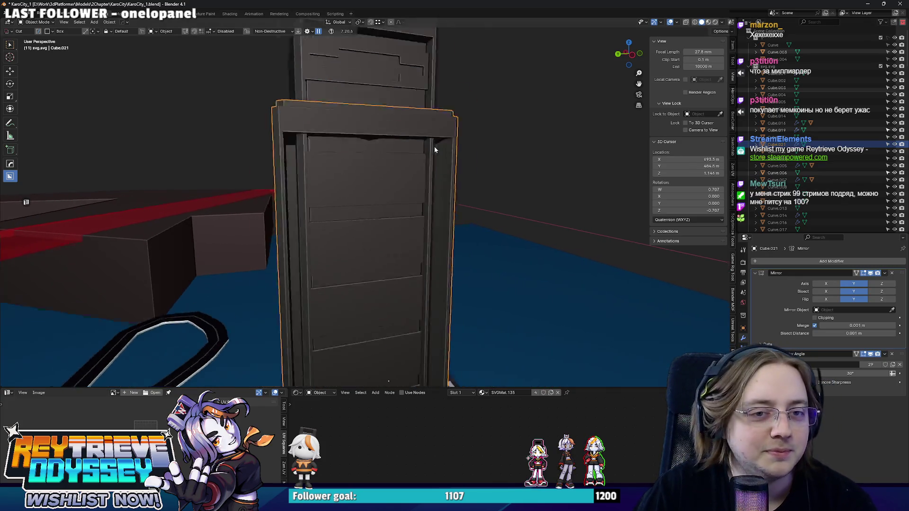
key("Tab")
scroll(466, 170, "down", 5)
mouse_move(466, 170)
middle_mouse_down()
mouse_move(421, 249)
mouse_move(397, 157)
mouse_move(402, 239)
mouse_move(356, 237)
mouse_move(372, 138)
mouse_move(422, 160)
mouse_move(424, 215)
mouse_move(448, 226)
mouse_move(361, 231)
mouse_move(408, 228)
mouse_move(437, 141)
mouse_move(393, 142)
mouse_move(369, 202)
mouse_move(376, 194)
mouse_move(368, 184)
middle_mouse_up()
scroll(421, 249, "down", 2)
key("Tab")
Move the tower along the X axis
scroll(422, 160, "down", 8)
scroll(422, 160, "up", 8)
key("g")
key("x")
left_click(374, 230)
middle_click_drag(347, 155, 339, 158)
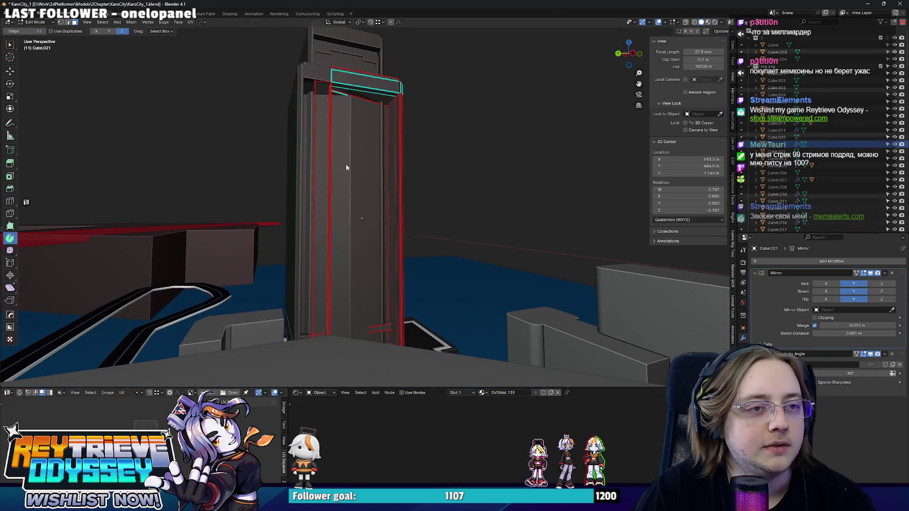
key("Tab")
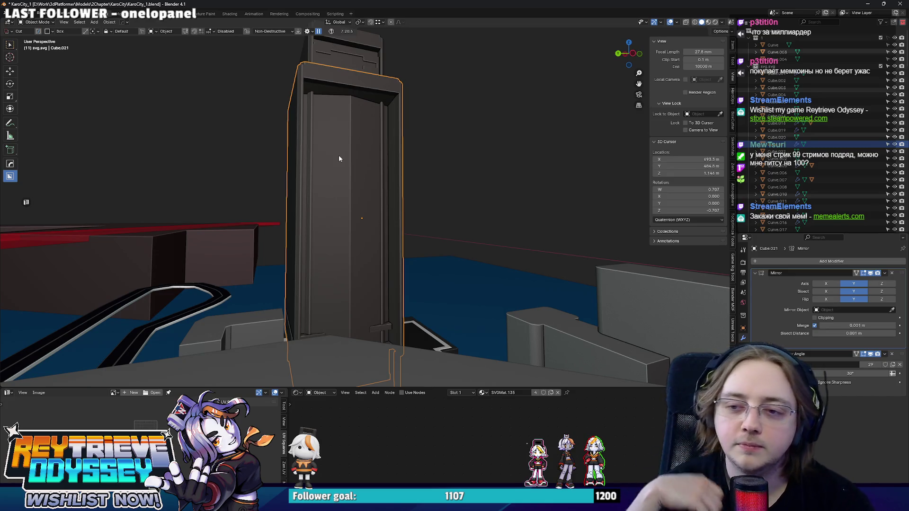
Push the tower's long left side face about 3 m along Y using X-ray selection
middle_click_drag(343, 149, 376, 91)
scroll(375, 91, "up", 4)
key("Tab")
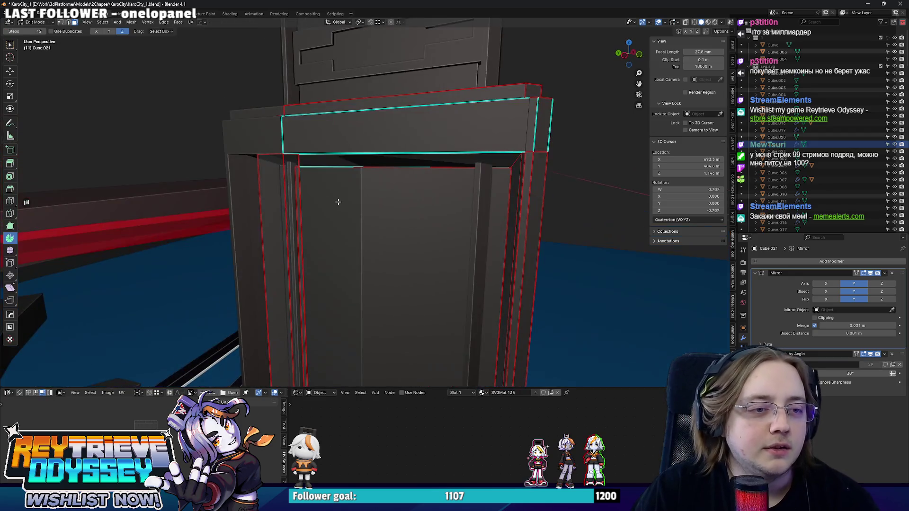
mouse_move(337, 203)
middle_mouse_down()
mouse_move(307, 195)
mouse_move(322, 311)
middle_mouse_up()
key("alt+z")
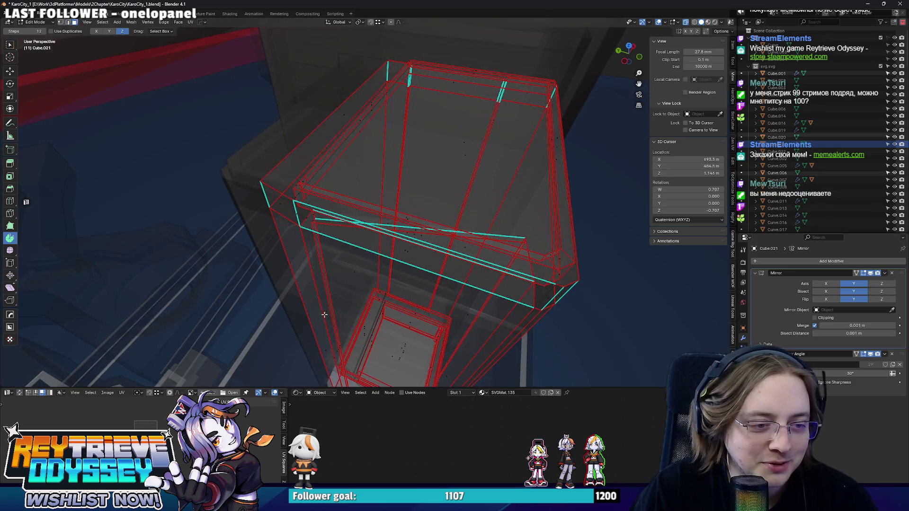
left_click(337, 363)
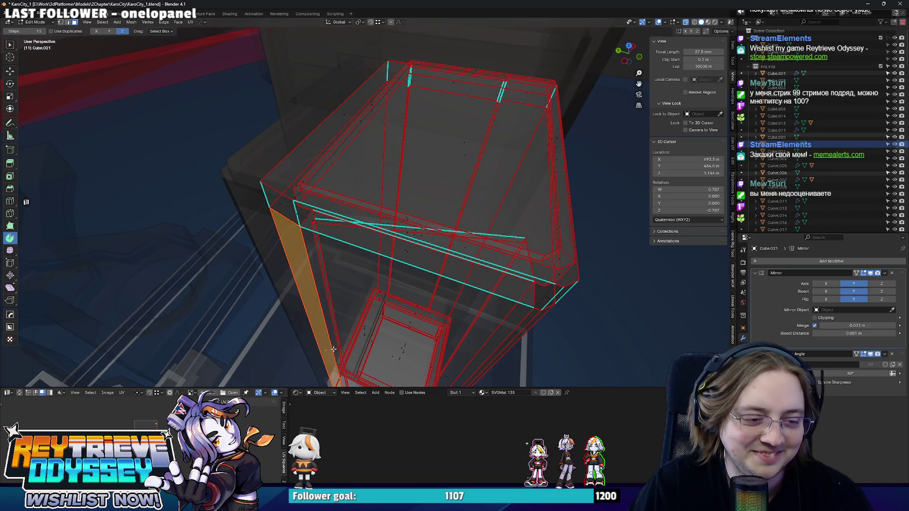
key("alt+z")
mouse_move(340, 359)
middle_mouse_down()
mouse_move(341, 376)
mouse_move(347, 193)
middle_mouse_up()
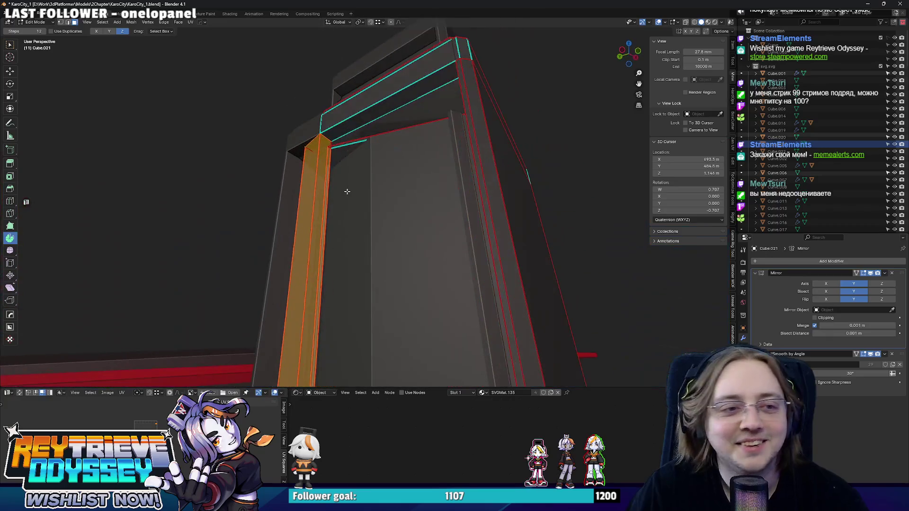
key("g")
key("y")
left_click(318, 210)
key("Tab")
Start moving the whole tower along X again
scroll(312, 199, "down", 5)
middle_click_drag(308, 191, 331, 202)
key("g")
key("x")
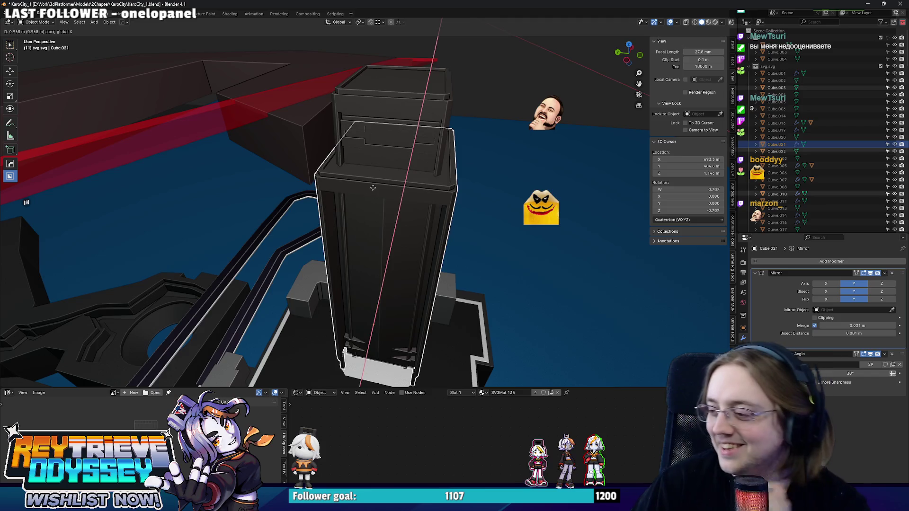
Place the tower 4.524 m along X and return to Object Mode
left_click(366, 180)
mouse_move(365, 180)
middle_mouse_down()
mouse_move(377, 155)
mouse_move(397, 233)
middle_mouse_up()
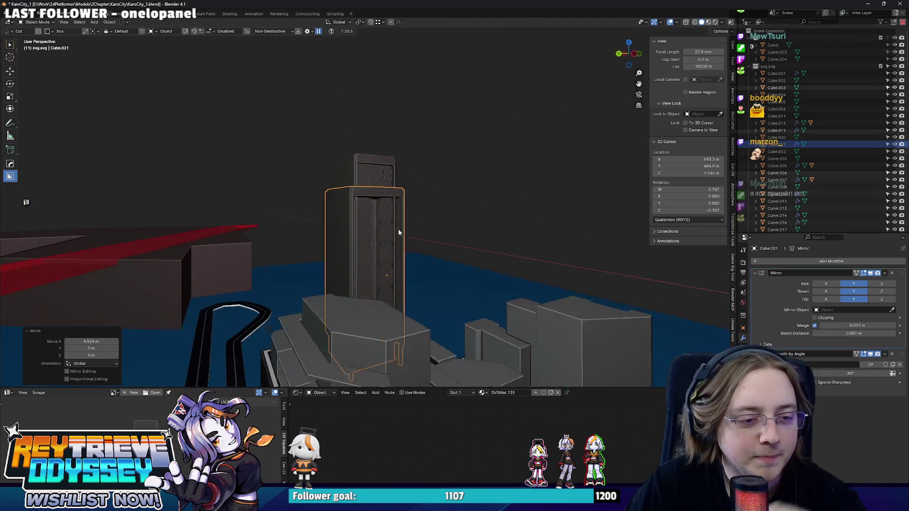
scroll(405, 237, "up", 5)
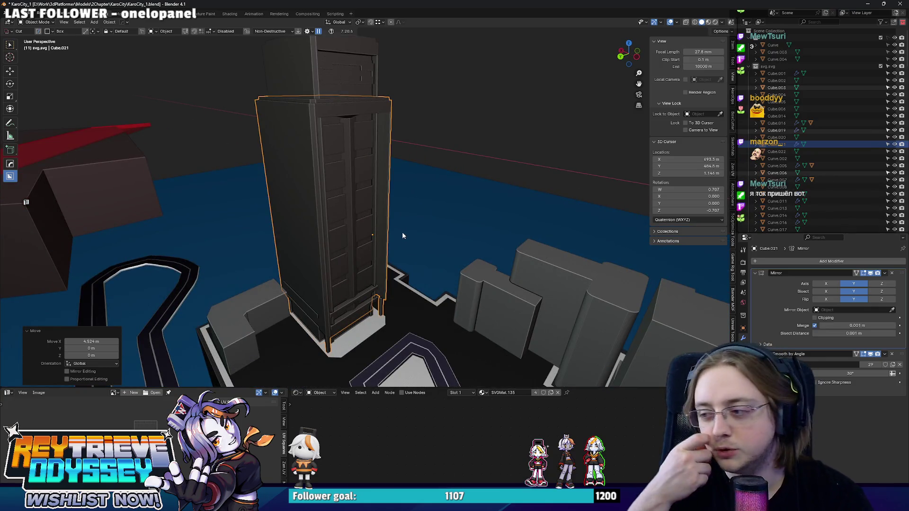
mouse_move(402, 235)
middle_mouse_down()
mouse_move(312, 259)
mouse_move(325, 212)
mouse_move(374, 227)
mouse_move(272, 210)
mouse_move(336, 215)
middle_mouse_up()
key("Tab")
key("ctrl+Tab")
left_click(223, 214)
Move the block along X twice, then lower it along Z
key("g")
key("x")
left_click(322, 214)
key("g")
key("y")
key("x")
left_click(348, 255)
key("g")
key("z")
left_click(394, 293)
mouse_move(394, 293)
middle_mouse_down()
mouse_move(382, 295)
mouse_move(377, 274)
mouse_move(437, 276)
mouse_move(385, 277)
mouse_move(372, 295)
mouse_move(347, 238)
mouse_move(484, 244)
middle_mouse_up()
Shift the block 17.185 m along X
key("g")
key("z")
key("Escape")
key("g")
key("x")
left_click(389, 277)
Scale the block to 0.716 in X and Y, then shift it 5.786 m along X
key("s")
key("shift+z")
left_click(428, 270)
mouse_move(428, 270)
middle_mouse_down()
mouse_move(395, 260)
mouse_move(406, 240)
mouse_move(387, 355)
middle_mouse_up()
key("g")
key("x")
left_click(400, 253)
Squash the block to 0.691 height and raise it 17.145 m
key("s")
key("z")
left_click(435, 282)
key("g")
key("z")
left_click(434, 218)
mouse_move(434, 217)
middle_mouse_down()
mouse_move(376, 214)
mouse_move(515, 232)
middle_mouse_up()
Narrow the block to 0.562 along X and nudge it slightly along X
key("s")
key("y")
key("x")
left_click(434, 262)
key("g")
key("y")
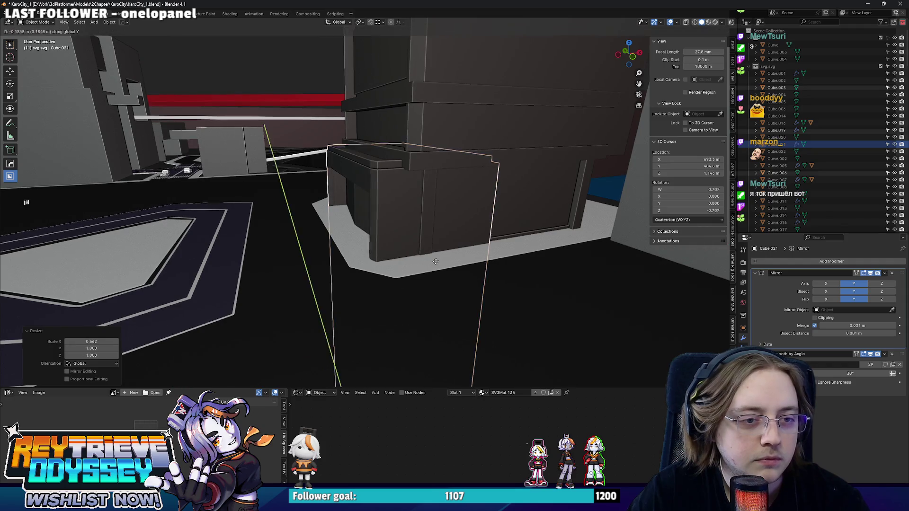
key("x")
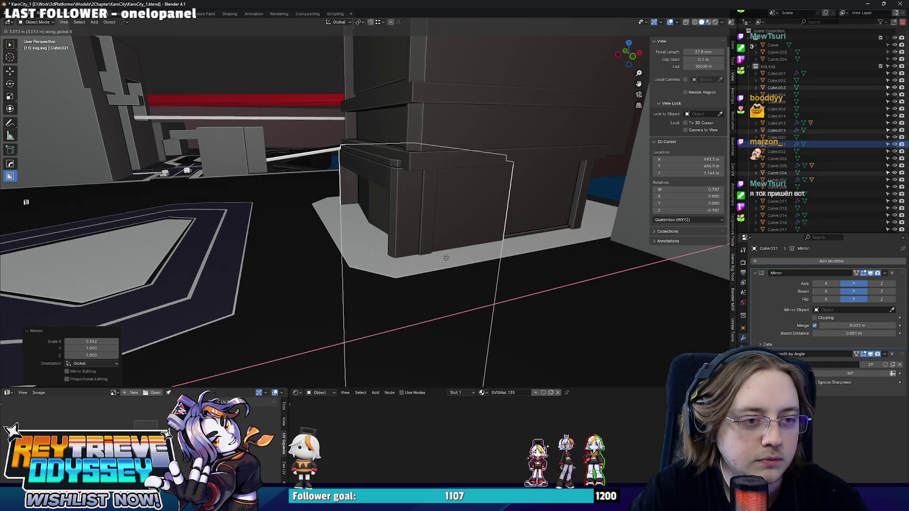
left_click(455, 259)
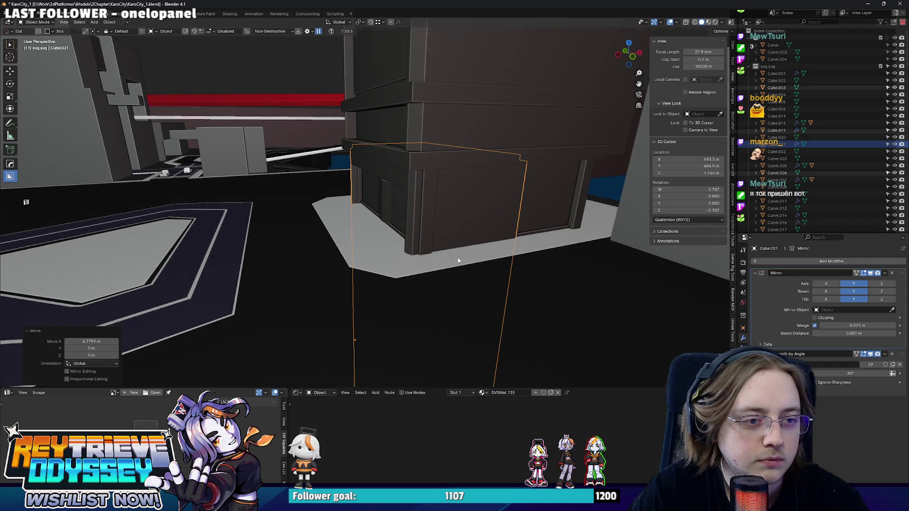
Box-select one lower face column on Cube.016 in X-ray and slide it along X
left_click(425, 194)
key("Tab")
key("alt+z")
left_click_drag(337, 172, 412, 233)
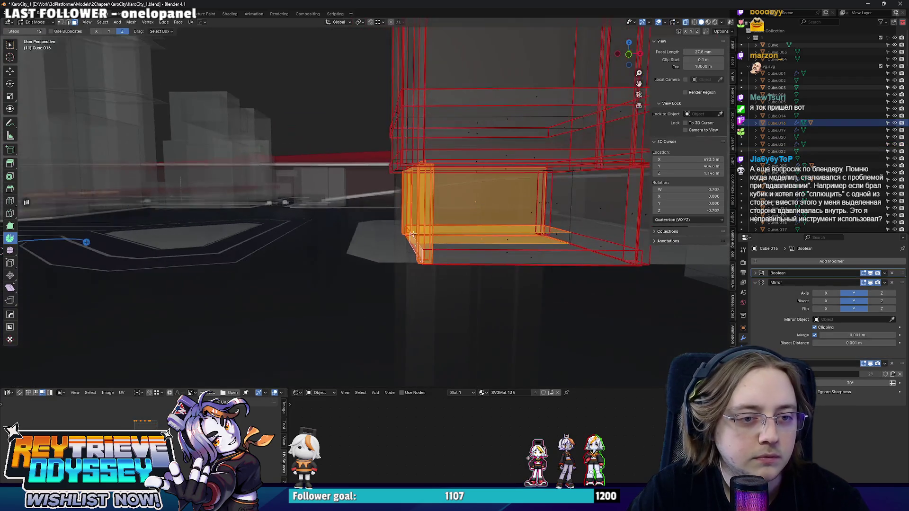
left_click(413, 233)
key("alt+z")
key("g")
key("x")
left_click(468, 230)
key("Tab")
middle_click_drag(468, 230, 438, 239)
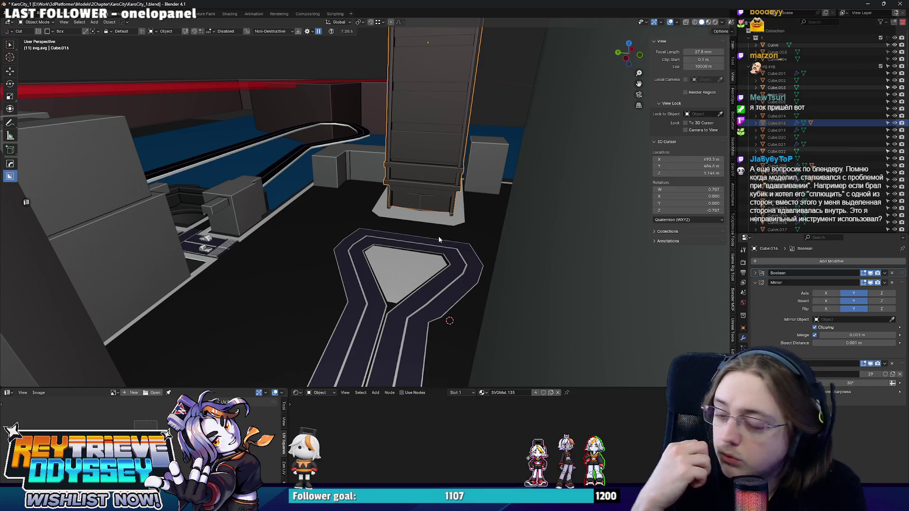
mouse_move(438, 239)
middle_mouse_down()
mouse_move(365, 265)
mouse_move(339, 321)
middle_mouse_up()
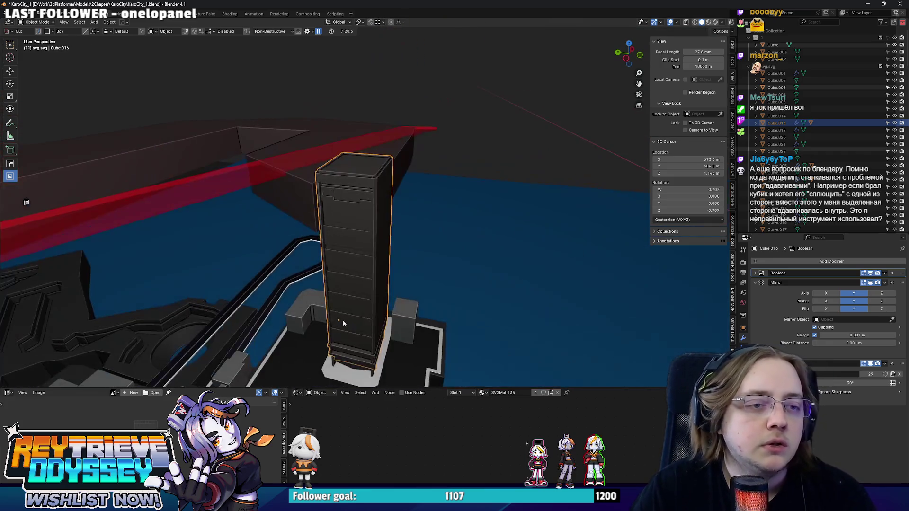
Select the small box beside the tower base and enter Edit Mode on it
key("Tab")
scroll(428, 269, "up", 3)
key("Tab")
scroll(428, 268, "down", 10)
key("shift+a")
key("Escape")
scroll(401, 317, "up", 3)
left_click(401, 316)
scroll(402, 316, "up", 3)
key("Tab")
View the box from above, toggling the viewport overlays off and back on
scroll(425, 295, "up", 5)
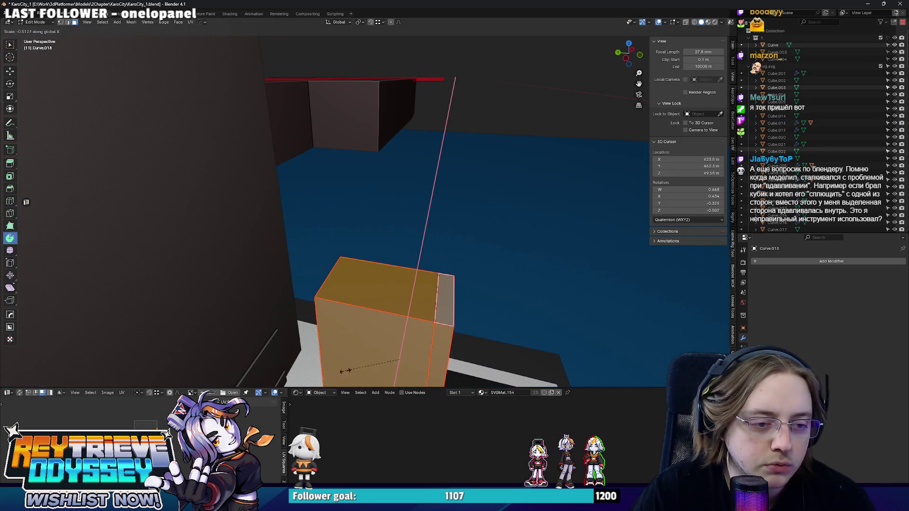
scroll(367, 361, "down", 3)
middle_click_drag(367, 361, 679, 31)
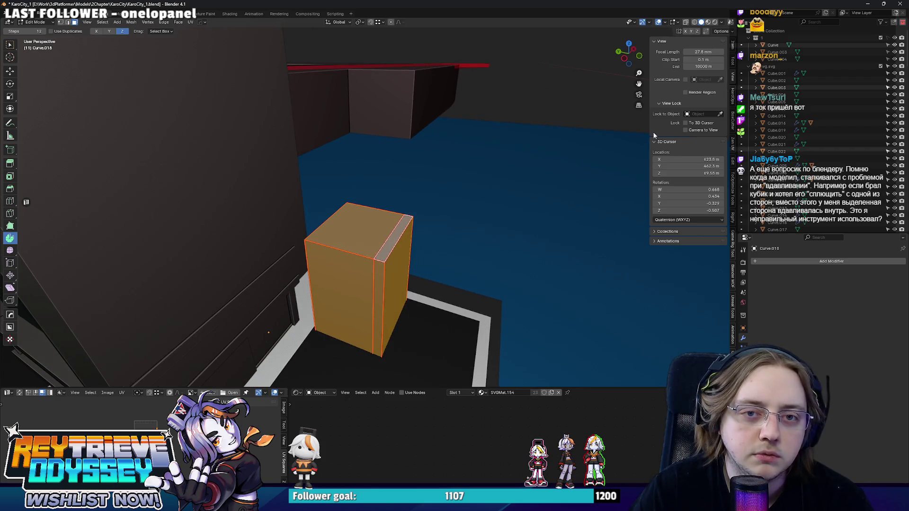
left_click(658, 22)
left_click(658, 22)
left_click(665, 22)
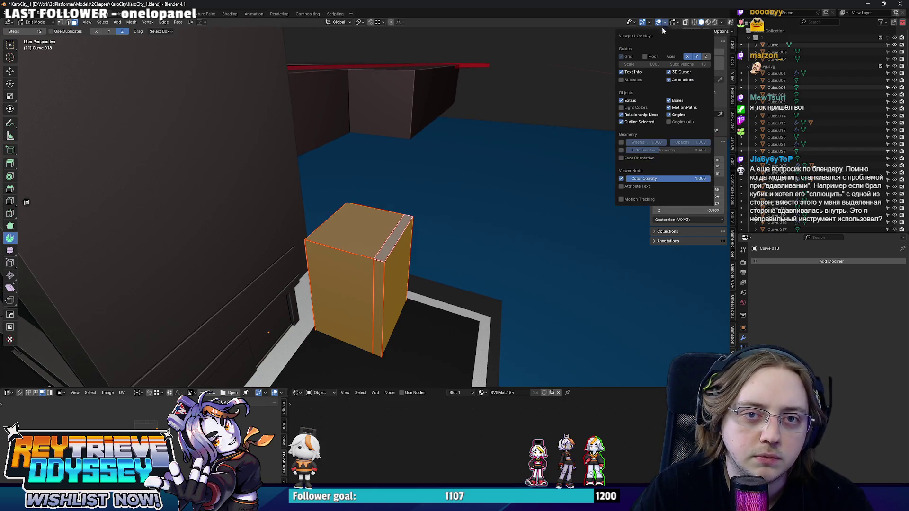
middle_click_drag(469, 216, 293, 227)
Flip and widen the box along X with a scale of -1.332
key("s")
key("x")
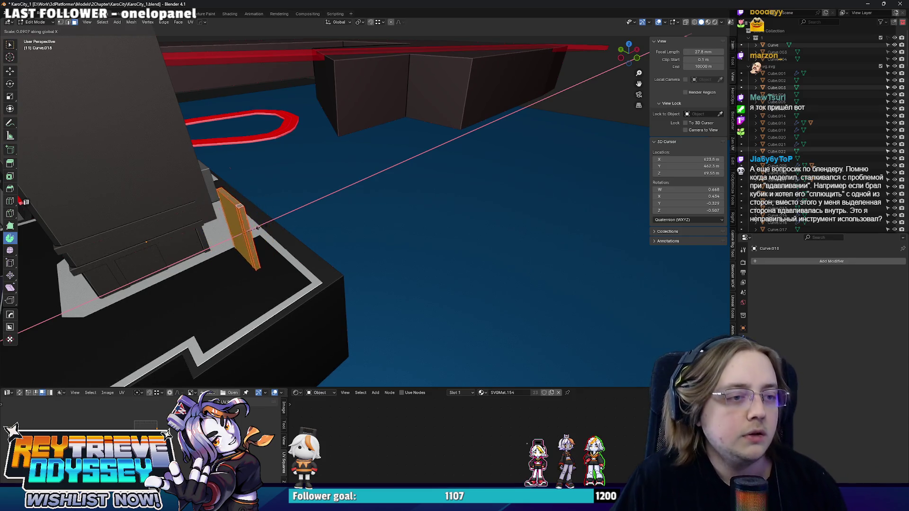
key("Escape")
mouse_move(326, 195)
middle_mouse_down()
mouse_move(294, 255)
mouse_move(265, 265)
middle_mouse_up()
scroll(293, 255, "up", 2)
key("s")
key("x")
left_click(140, 271)
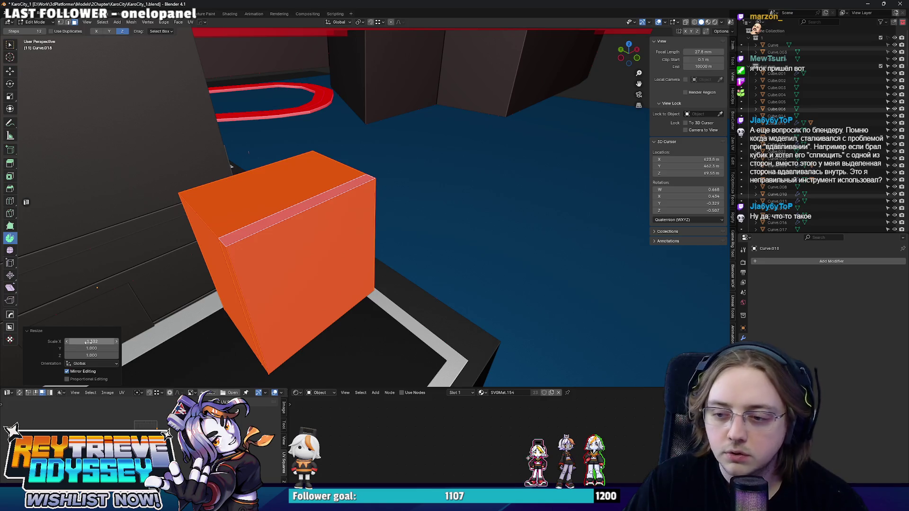
Recalculate the box's normals to face outward and return to Object Mode
middle_click_drag(165, 316, 275, 272)
key("shift+n")
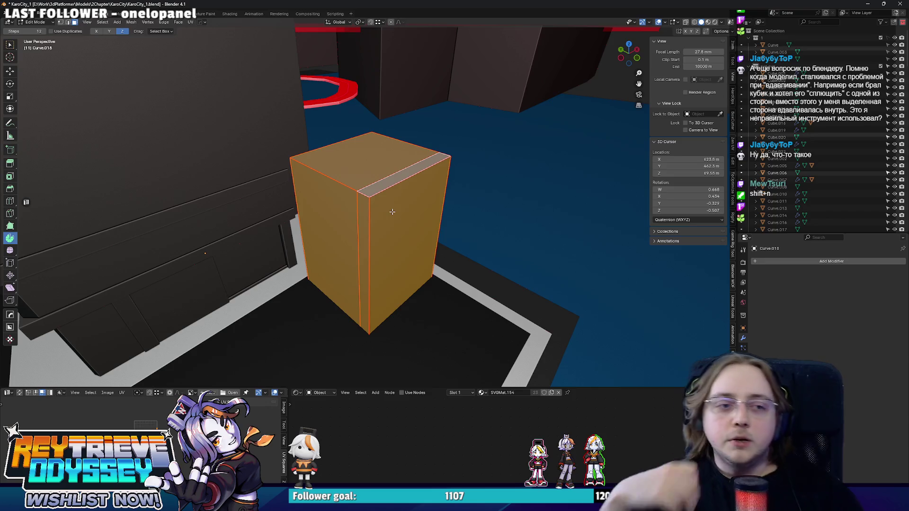
scroll(393, 210, "down", 5)
mouse_move(393, 210)
middle_mouse_down()
mouse_move(379, 213)
mouse_move(385, 199)
mouse_move(407, 227)
mouse_move(391, 210)
mouse_move(362, 234)
mouse_move(308, 204)
mouse_move(327, 178)
mouse_move(409, 181)
middle_mouse_up()
key("Tab")
Duplicate the tall Curve.012 building and mirror the copy across global Y
left_click(409, 180)
scroll(367, 202, "down", 5)
key("shift+d")
left_click(593, 137)
scroll(593, 136, "up", 5)
right_click(462, 171)
mouse_move(454, 224)
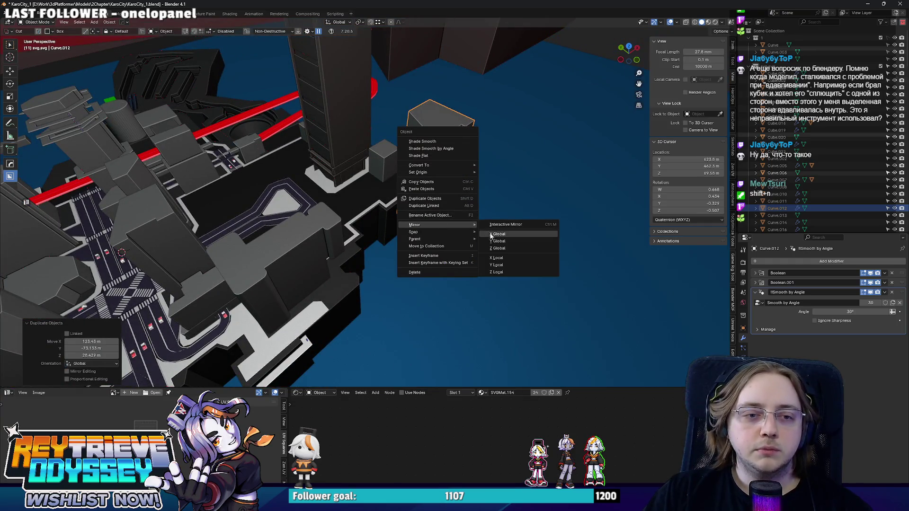
left_click(497, 243)
scroll(432, 170, "down", 4)
Set the copy's origin to its geometry centre and mirror it across global Y again
right_click(432, 171)
mouse_move(433, 120)
left_click(461, 127)
scroll(458, 127, "up", 4)
right_click(458, 127)
mouse_move(455, 182)
left_click(496, 198)
scroll(464, 183, "up", 2)
middle_click_drag(464, 183, 450, 192)
Scale all of the copy's geometry along Y, then apply the object's scale
key("Tab")
key("a")
key("s")
key("y")
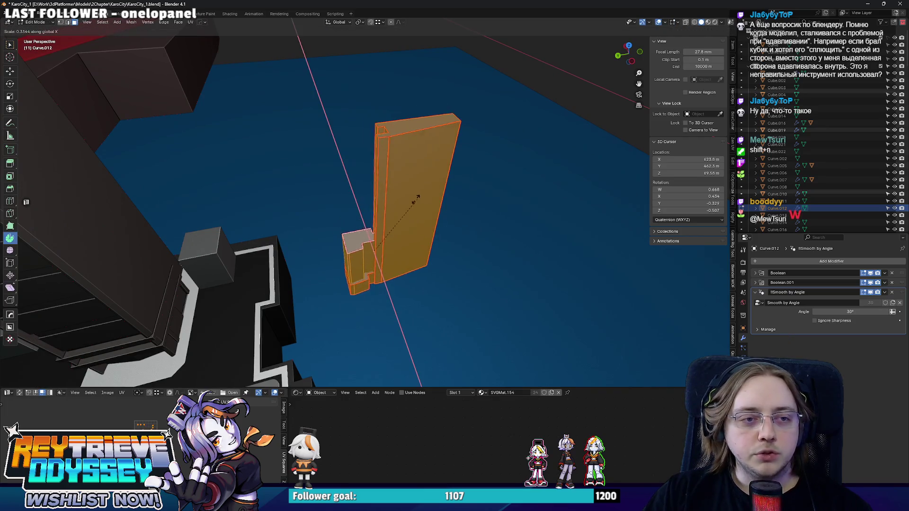
key("Return")
key("Tab")
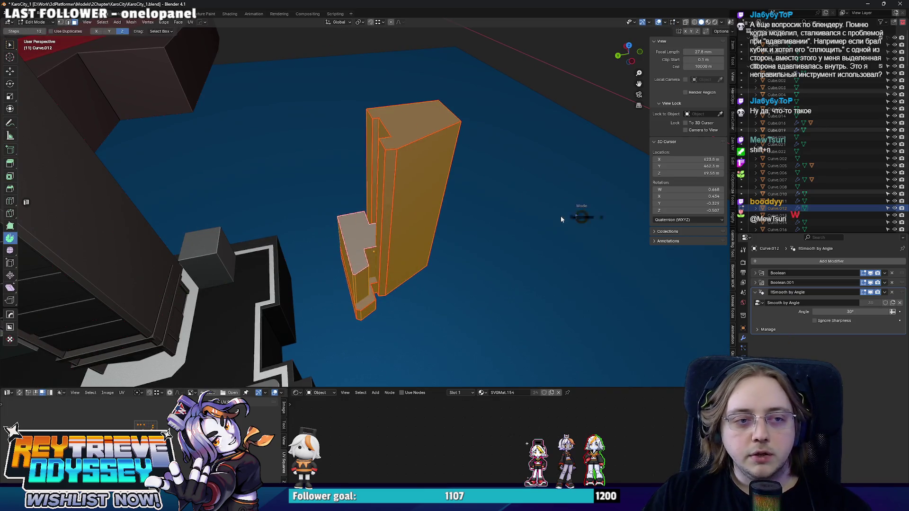
middle_click_drag(360, 204, 382, 191)
key("ctrl+a")
left_click(375, 195)
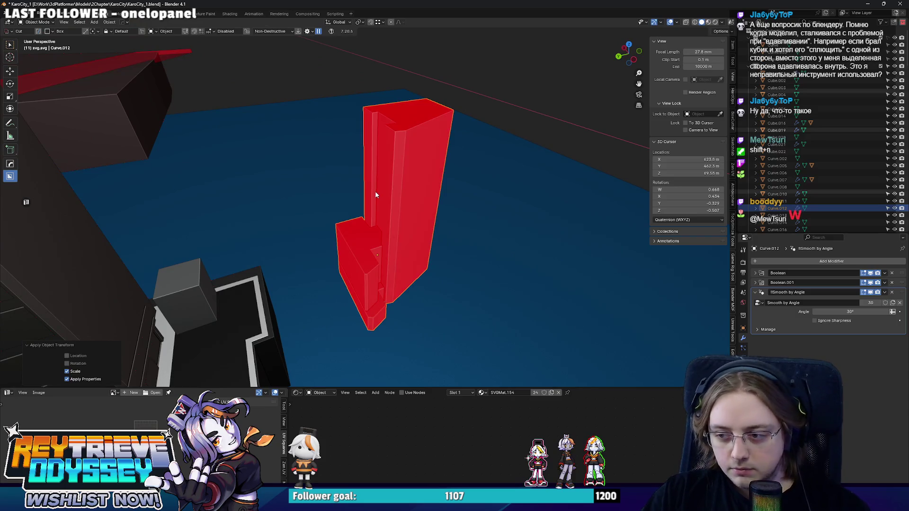
Recalculate the copy's normals outward, then bring up the tower's Normals menu in Edit Mode
key("Tab")
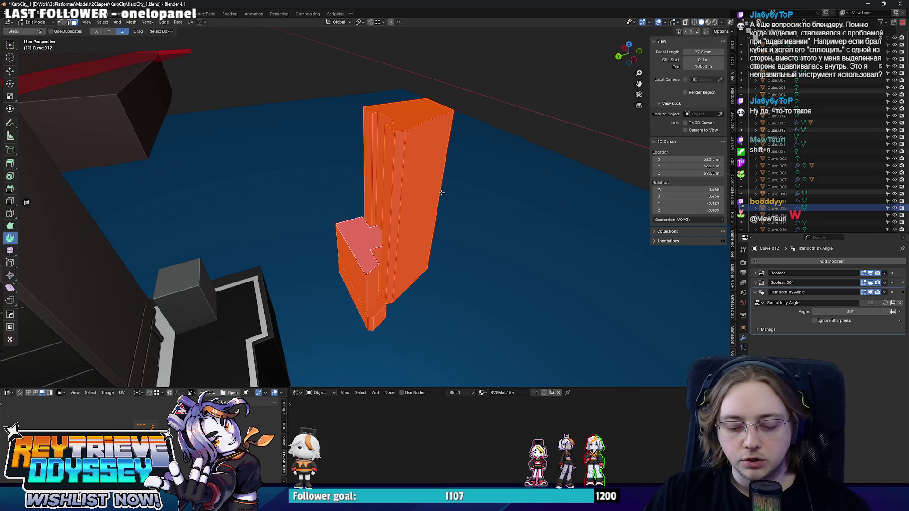
key("alt+n")
left_click(441, 192)
key("Tab")
middle_click_drag(441, 192, 374, 203)
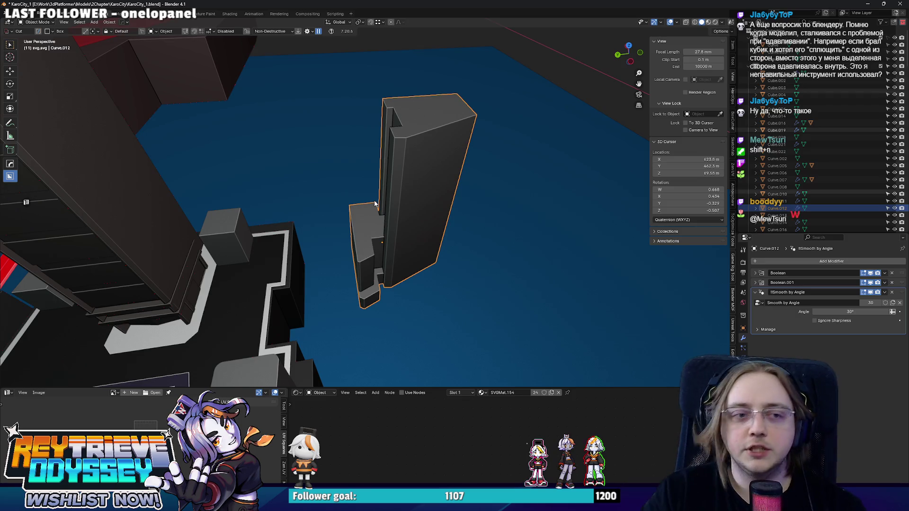
key("Tab")
key("alt+n")
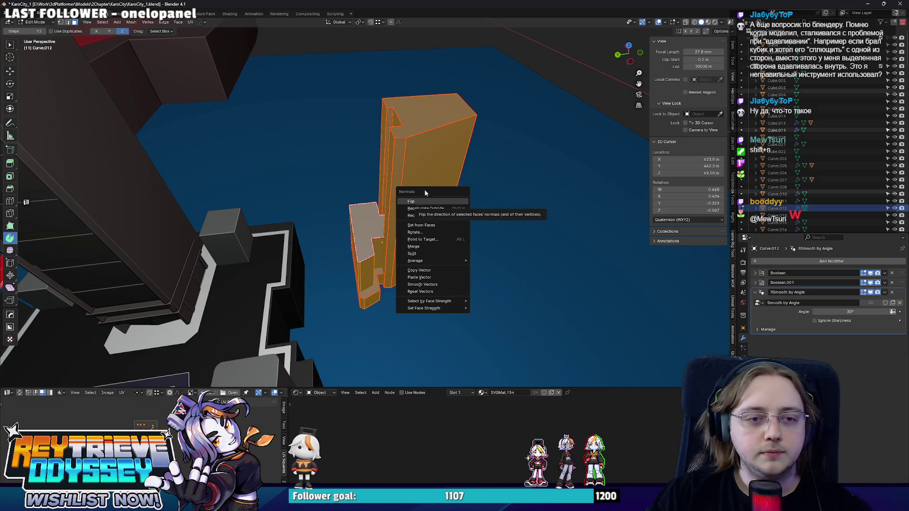
Flip the first tower's normals and leave Edit Mode
left_click(422, 198)
key("alt+n")
key("Escape")
key("Tab")
mouse_move(424, 184)
middle_mouse_down()
mouse_move(282, 201)
mouse_move(332, 171)
mouse_move(356, 206)
mouse_move(402, 236)
mouse_move(347, 237)
mouse_move(410, 217)
mouse_move(370, 220)
mouse_move(399, 199)
mouse_move(458, 212)
mouse_move(440, 223)
mouse_move(458, 215)
mouse_move(396, 204)
mouse_move(425, 240)
mouse_move(391, 210)
middle_mouse_up()
scroll(331, 170, "up", 5)
key("Delete")
Recalculate all of tower Curve.022's normals to face outside
key("ctrl+z")
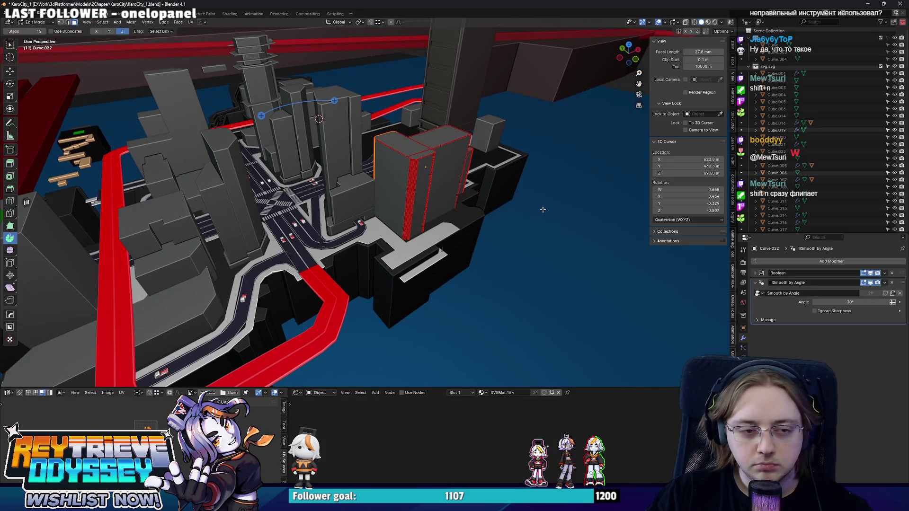
key("a")
key("shift+n")
key("KP_Decimal")
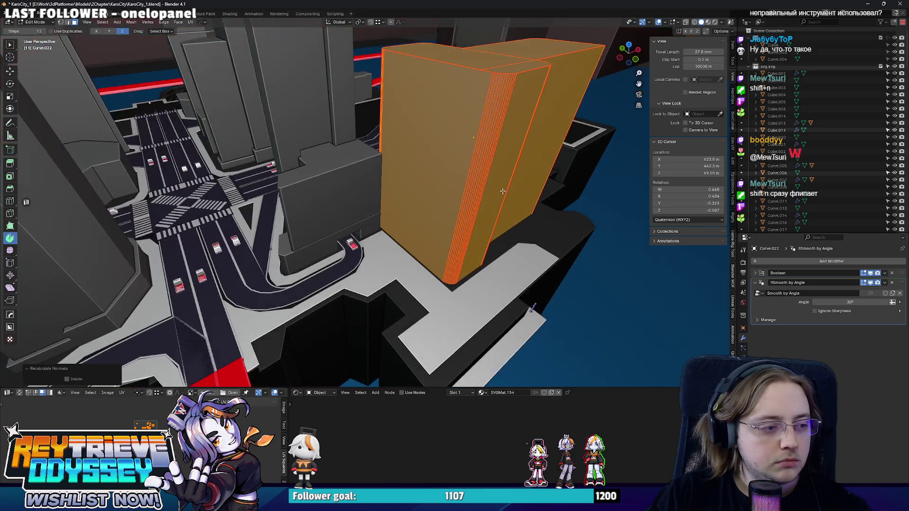
scroll(408, 207, "up", 2)
key("shift+n")
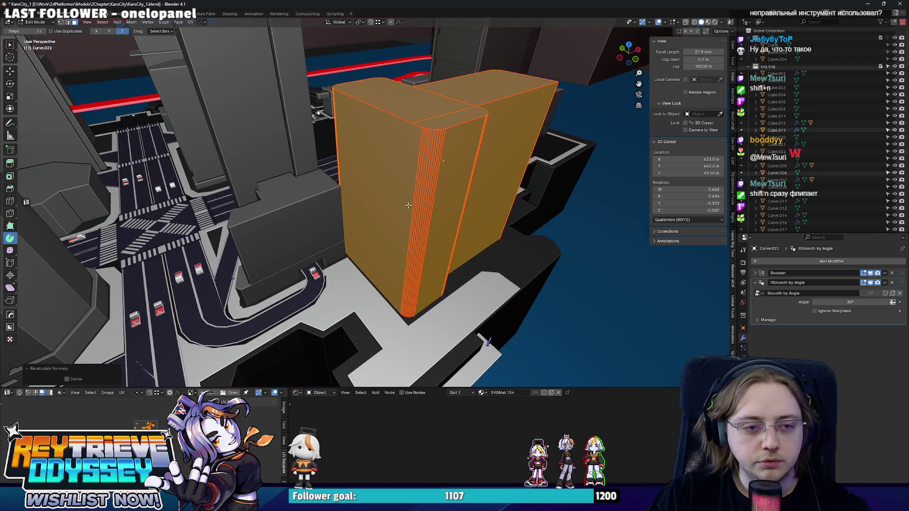
left_click(67, 379)
left_click(67, 379)
key("Tab")
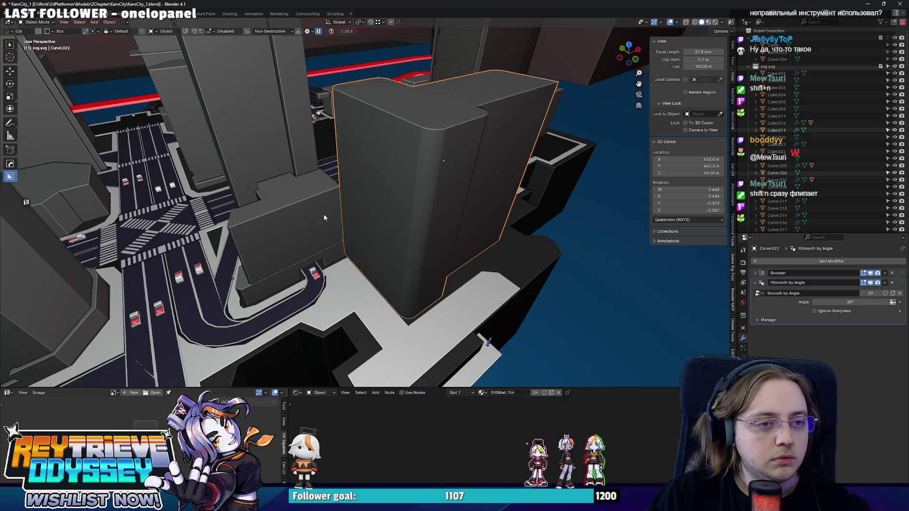
Select the terrace outline curve Curve.007
scroll(323, 214, "down", 5)
scroll(388, 213, "up", 4)
left_click(438, 248)
mouse_move(438, 248)
middle_mouse_down()
mouse_move(412, 217)
mouse_move(359, 222)
mouse_move(387, 268)
middle_mouse_up()
left_click(387, 268)
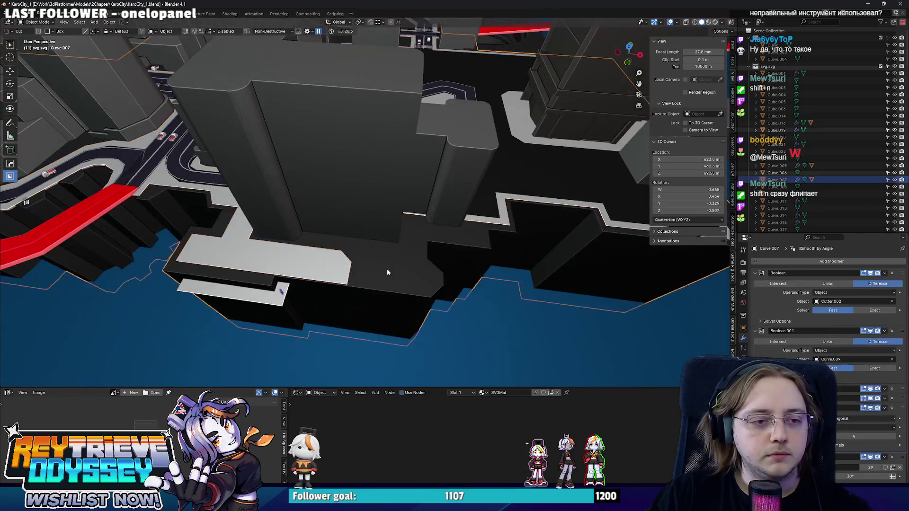
In top view, box-select the outline's right-hand points and move them along X
key("Tab")
key("KP_7")
scroll(447, 315, "up", 2)
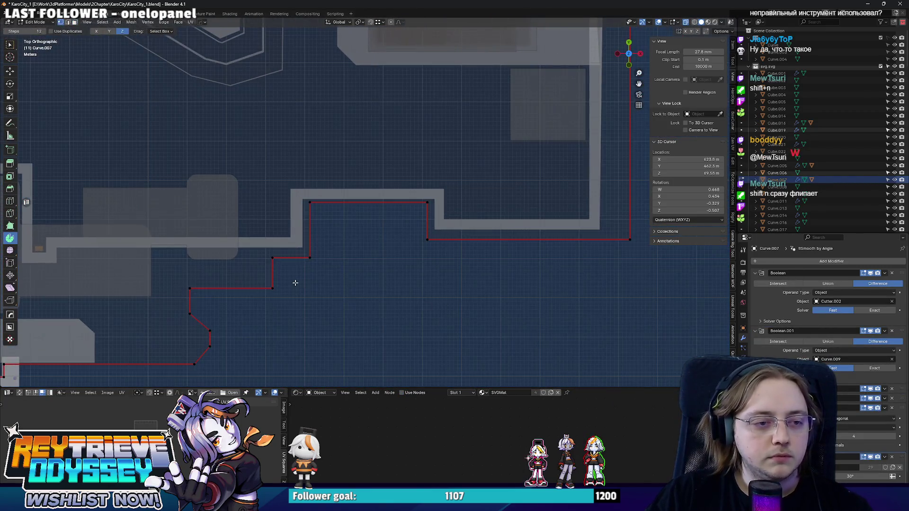
scroll(500, 230, "down", 3)
left_click_drag(514, 277, 425, 203)
scroll(378, 203, "up", 3)
key("g")
key("x")
middle_click_drag(291, 213, 331, 184)
Select tower Curve.021 and frame the view on it
left_click(459, 71)
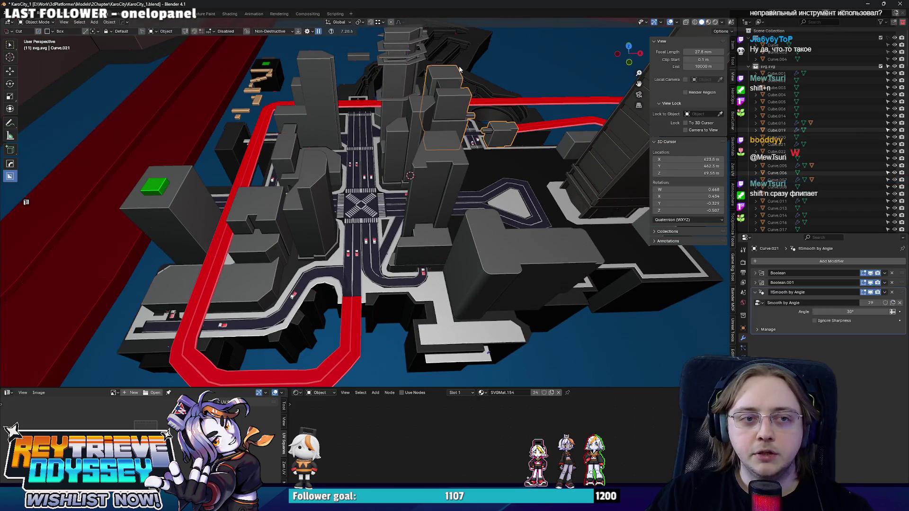
scroll(797, 170, "down", 4)
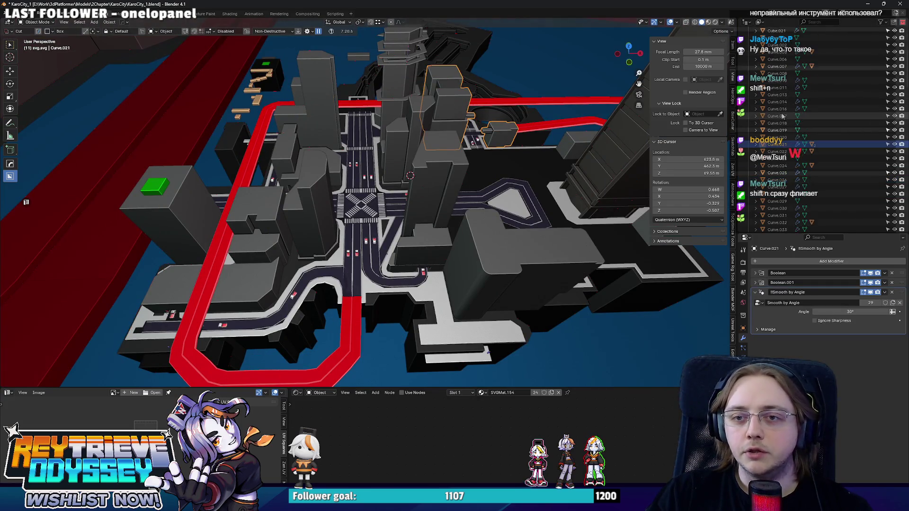
scroll(784, 120, "down", 10)
left_click_drag(906, 144, 884, 262)
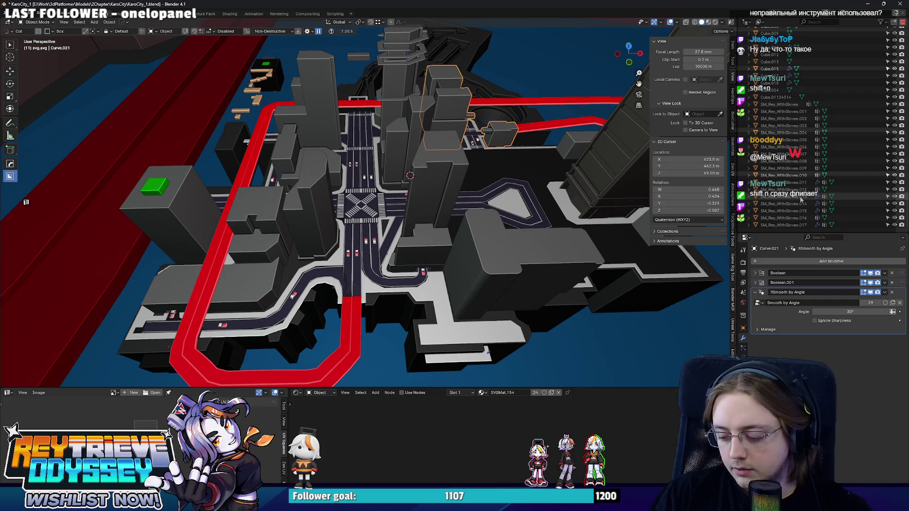
scroll(800, 199, "down", 10)
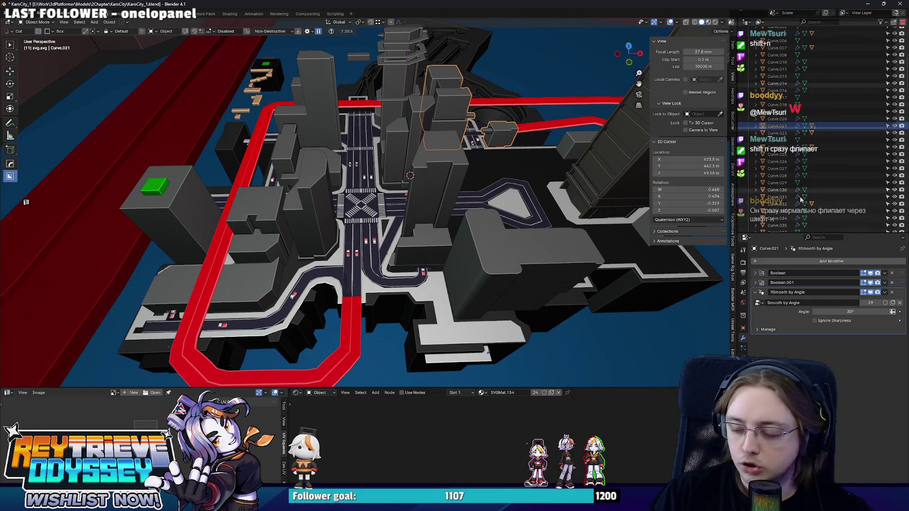
scroll(805, 189, "down", 3)
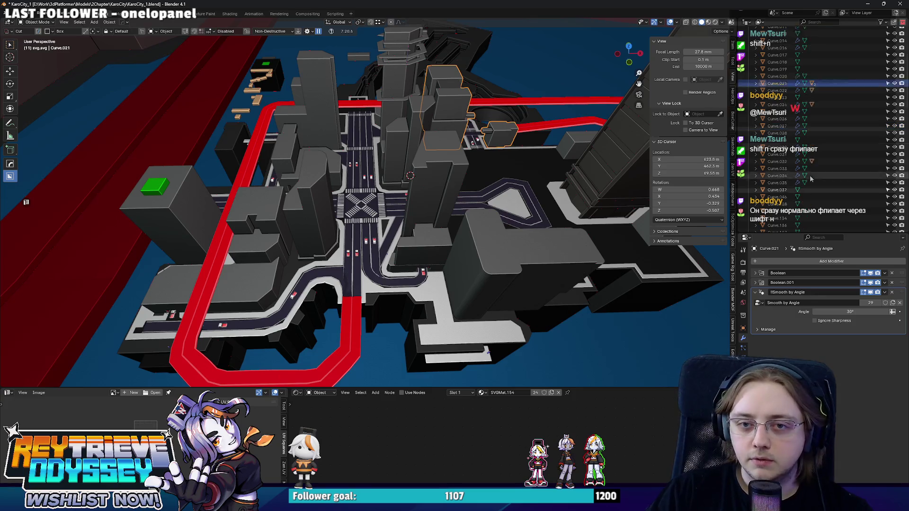
key("KP_Decimal")
scroll(805, 177, "up", 1)
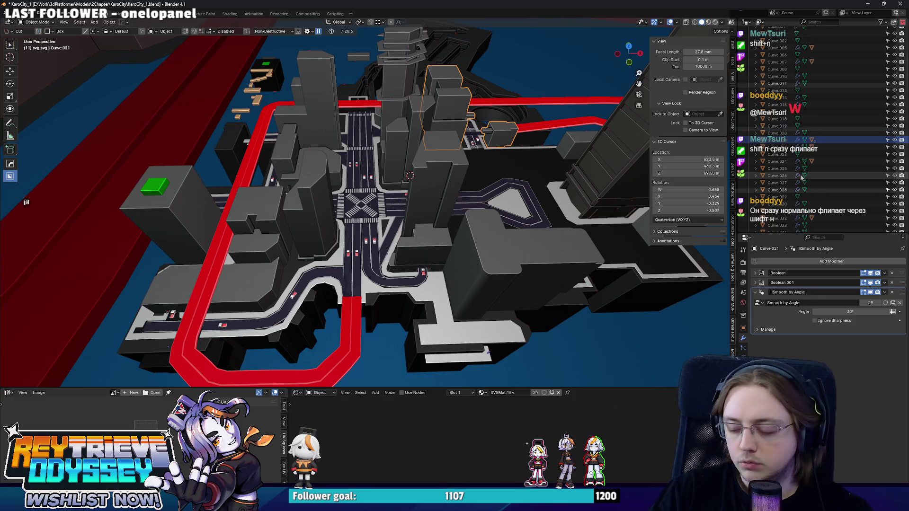
scroll(801, 177, "up", 1)
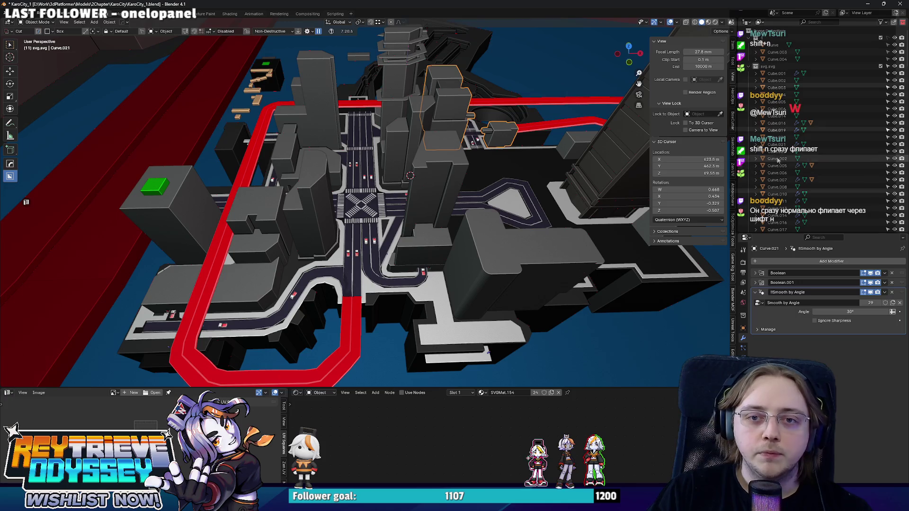
key("KP_Decimal")
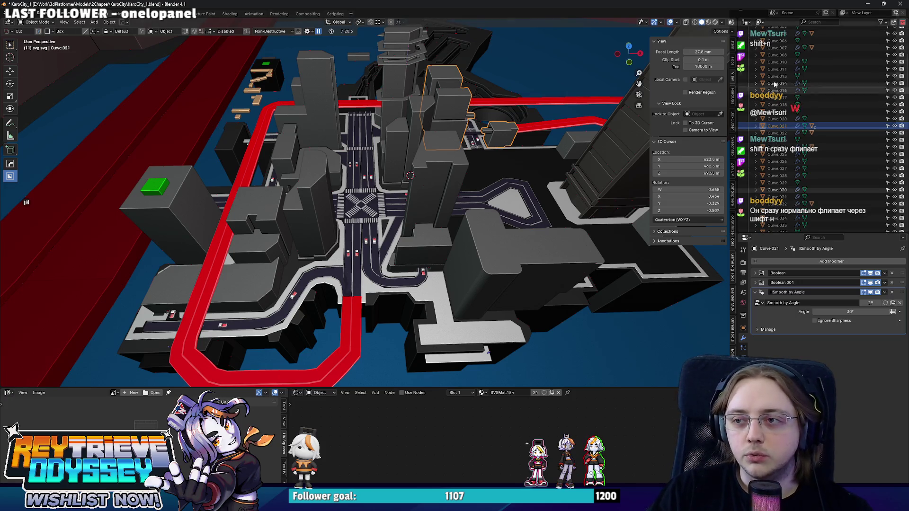
key("KP_Decimal")
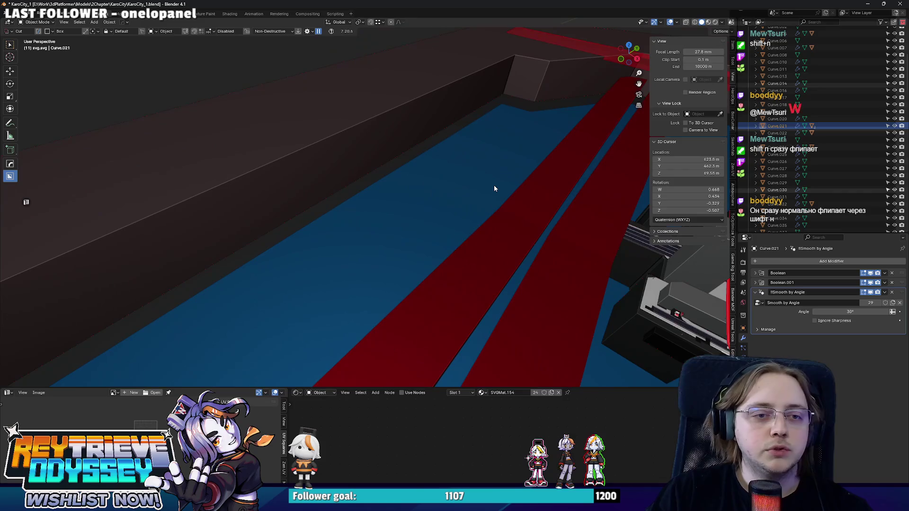
key("KP_Decimal")
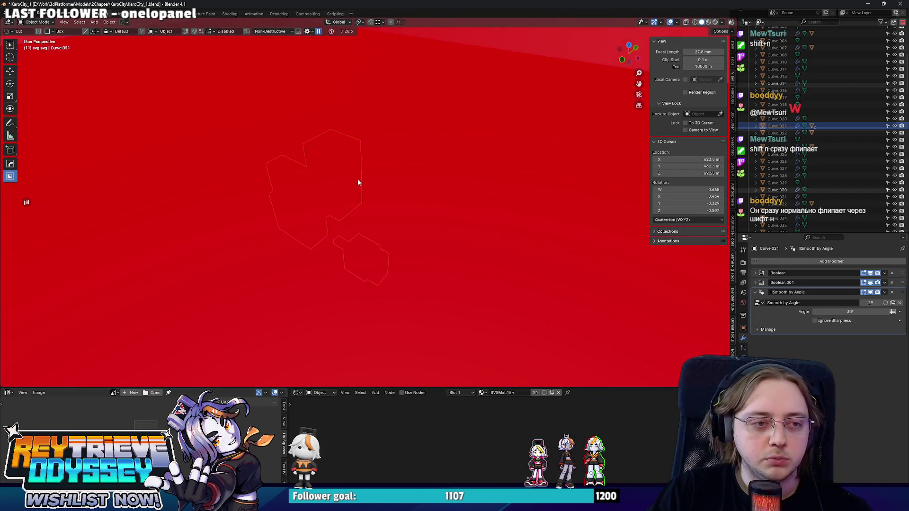
scroll(358, 182, "down", 5)
mouse_move(358, 182)
middle_mouse_down()
mouse_move(460, 217)
mouse_move(427, 222)
mouse_move(396, 204)
middle_mouse_up()
Orbit around the terrace blocks and select the terrace block Cube
scroll(460, 217, "up", 5)
scroll(396, 203, "down", 5)
scroll(396, 203, "up", 3)
scroll(408, 208, "up", 3)
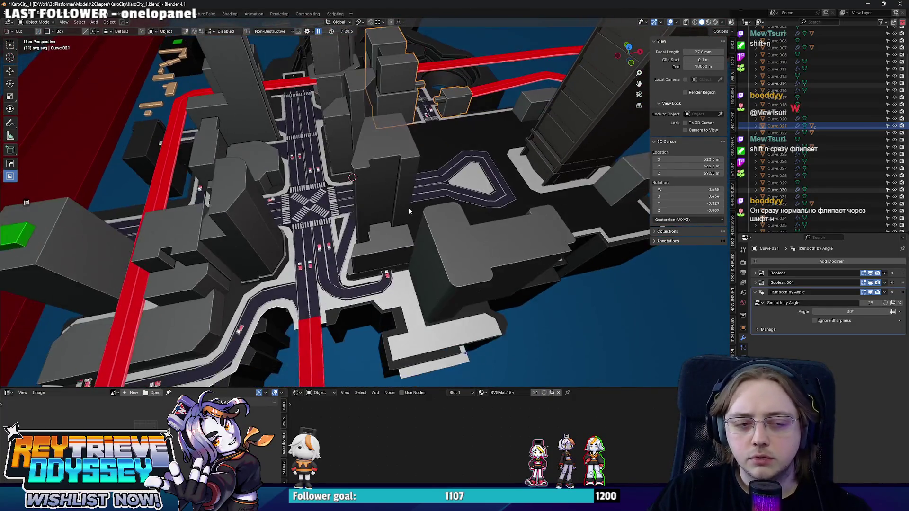
scroll(409, 211, "up", 2)
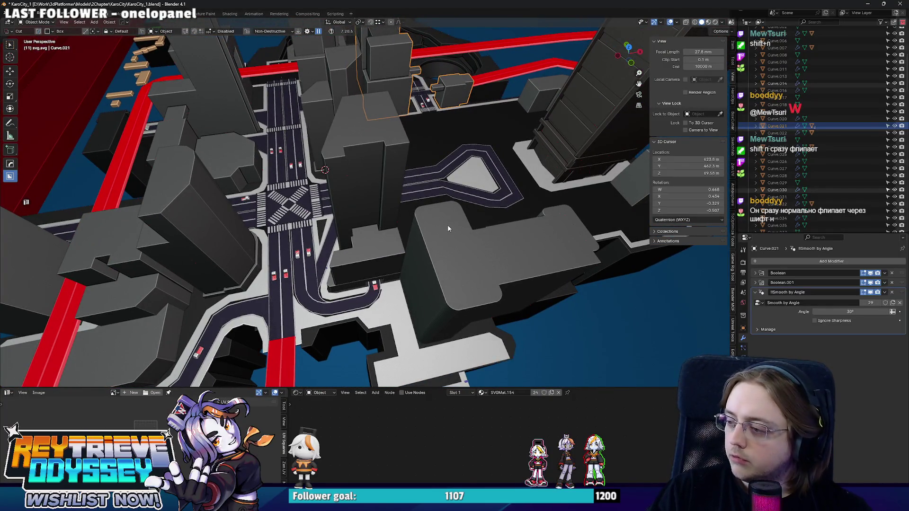
scroll(435, 228, "up", 5)
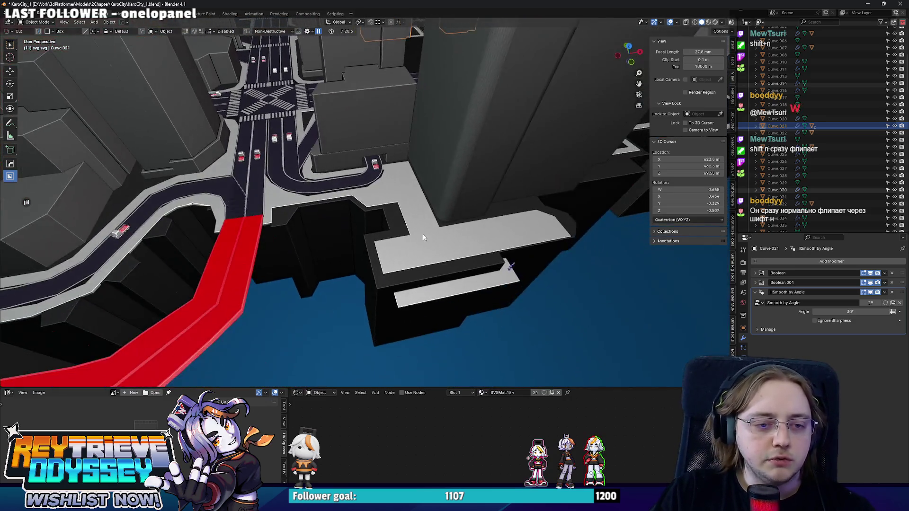
mouse_move(422, 234)
middle_mouse_down()
mouse_move(351, 206)
mouse_move(402, 249)
mouse_move(413, 212)
mouse_move(379, 241)
mouse_move(383, 261)
mouse_move(404, 268)
mouse_move(472, 188)
mouse_move(482, 272)
mouse_move(416, 231)
mouse_move(402, 245)
mouse_move(441, 252)
mouse_move(362, 243)
mouse_move(339, 222)
mouse_move(536, 169)
middle_mouse_up()
left_click(352, 207)
scroll(402, 249, "down", 5)
scroll(461, 271, "up", 6)
scroll(462, 271, "down", 4)
scroll(365, 254, "up", 4)
Duplicate the crosswalk road section and move the copy 79.642 m along Y
scroll(482, 272, "down", 3)
scroll(481, 272, "up", 4)
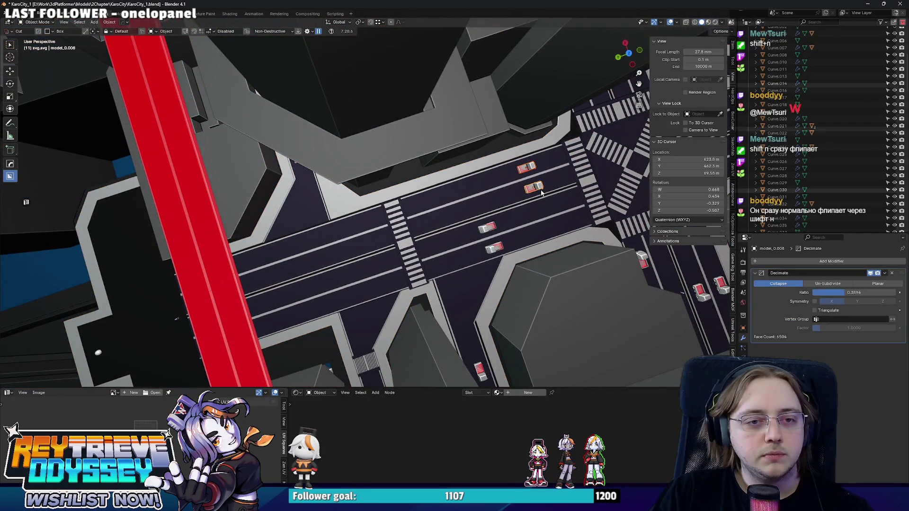
key("shift+d")
key("Escape")
middle_click_drag(354, 270, 554, 173)
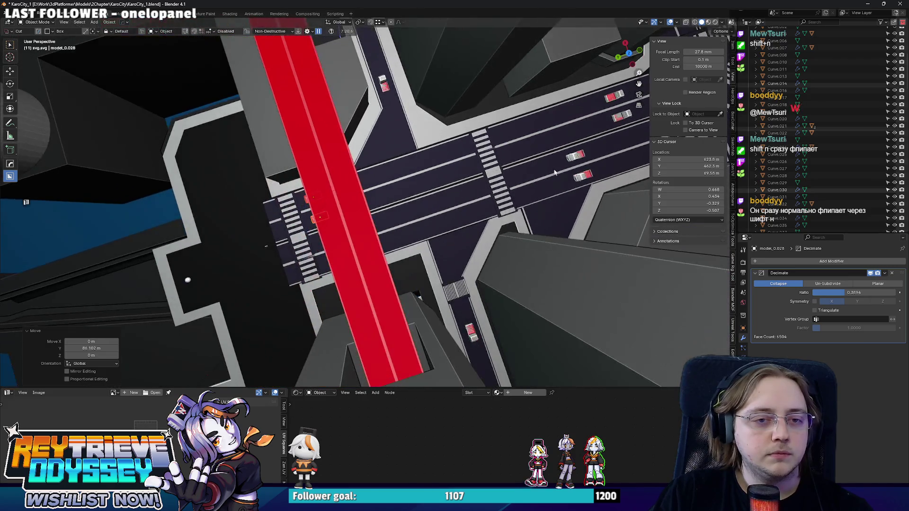
key("Escape")
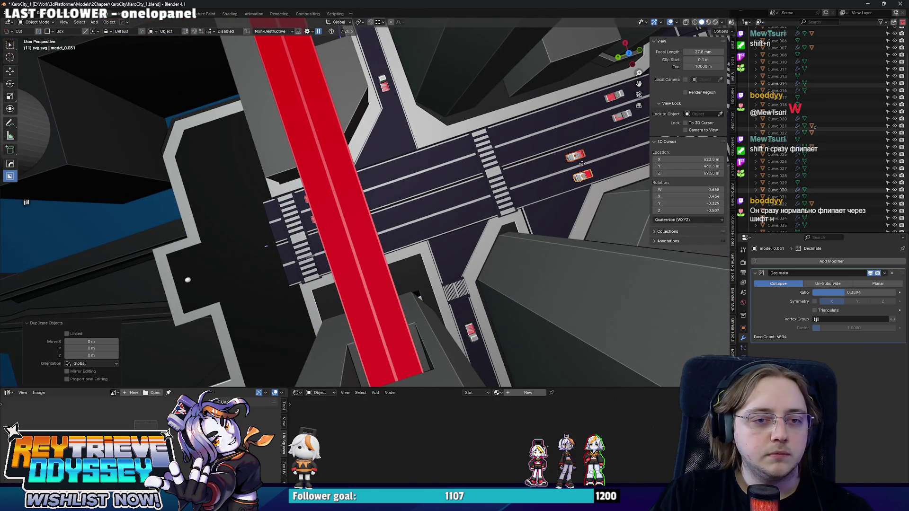
key("Return")
mouse_move(378, 213)
middle_mouse_down()
mouse_move(439, 192)
mouse_move(398, 194)
mouse_move(429, 197)
middle_mouse_up()
Look along the extended street and select the road strips Cube.007
mouse_move(461, 169)
middle_mouse_down()
mouse_move(448, 190)
mouse_move(428, 188)
mouse_move(529, 184)
mouse_move(388, 204)
mouse_move(379, 191)
middle_mouse_up()
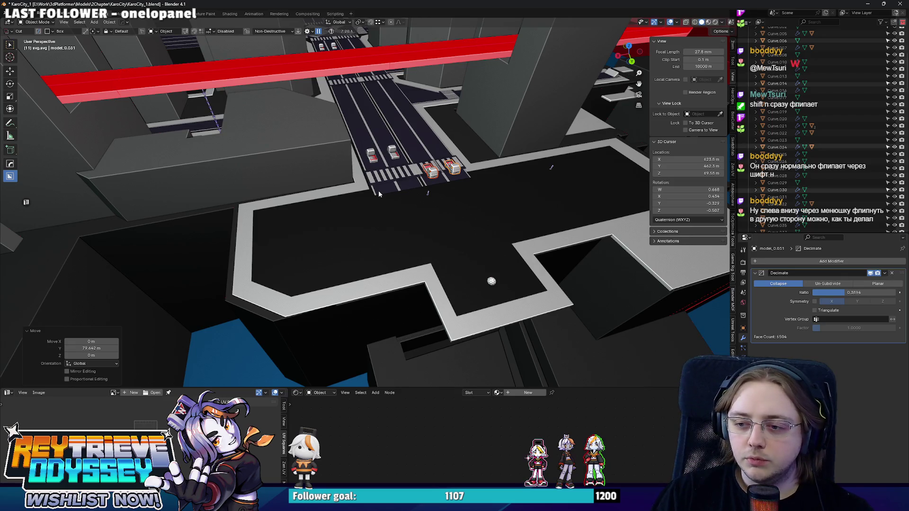
mouse_move(378, 193)
middle_mouse_down()
mouse_move(398, 184)
mouse_move(375, 169)
middle_mouse_up()
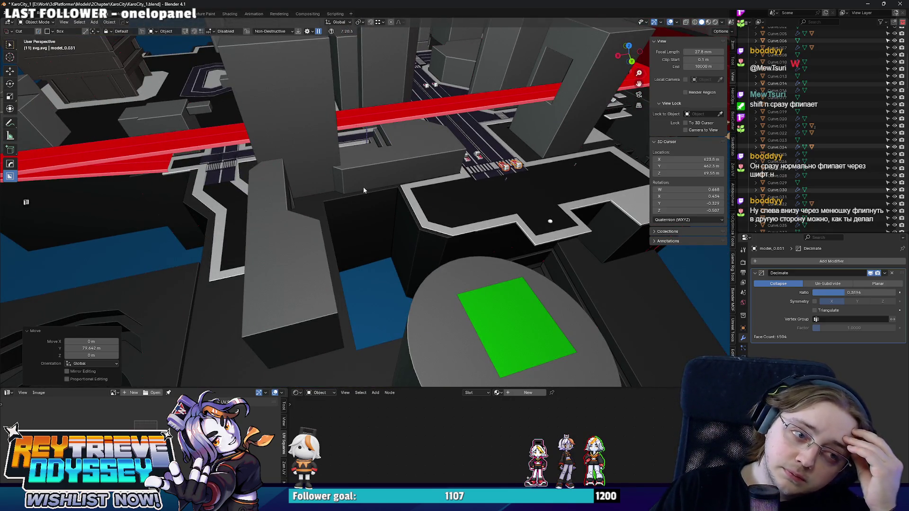
mouse_move(369, 192)
middle_mouse_down()
mouse_move(487, 197)
mouse_move(472, 206)
middle_mouse_up()
left_click(493, 182)
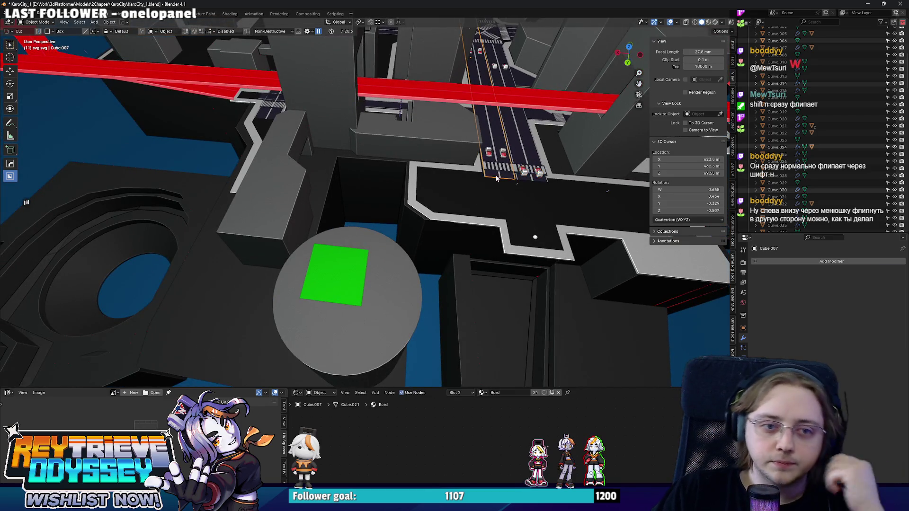
In a top-down view, nudge the selected road-strip edges along Y
scroll(499, 176, "up", 2)
key("Tab")
key("KP_7")
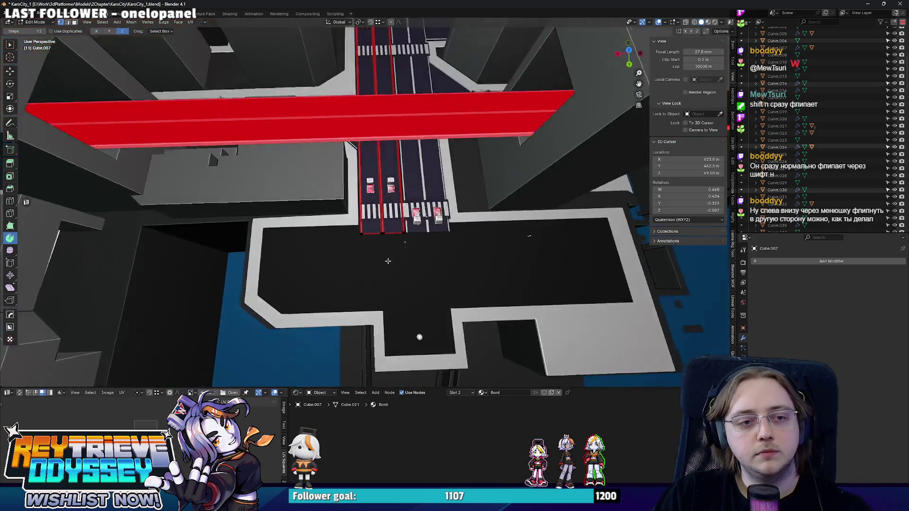
key("g")
key("y")
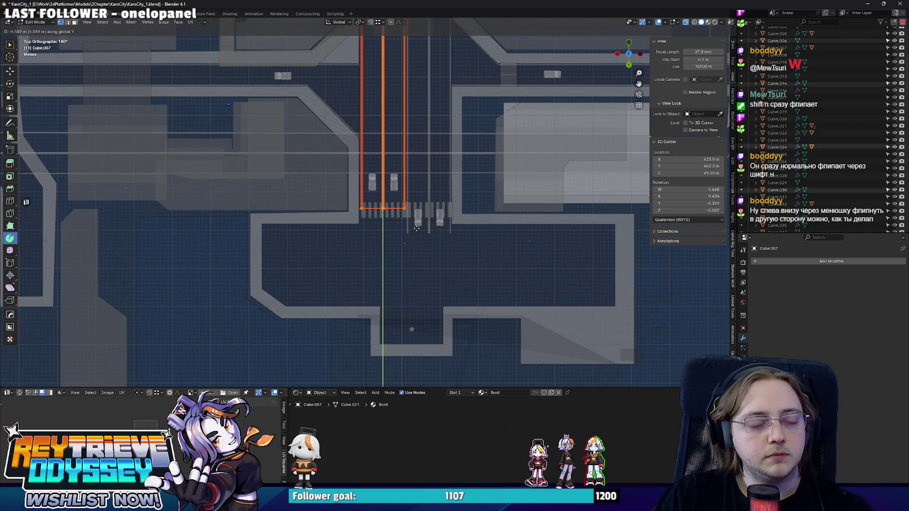
left_click(416, 228)
Spin the road end about 90° into a curved bend and adjust the spin center
scroll(374, 217, "up", 1)
key("alt+q")
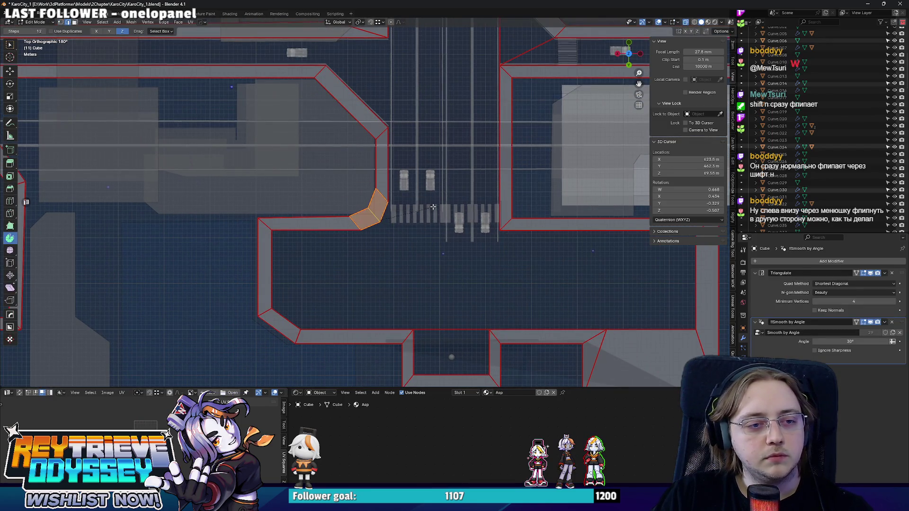
key("alt+q")
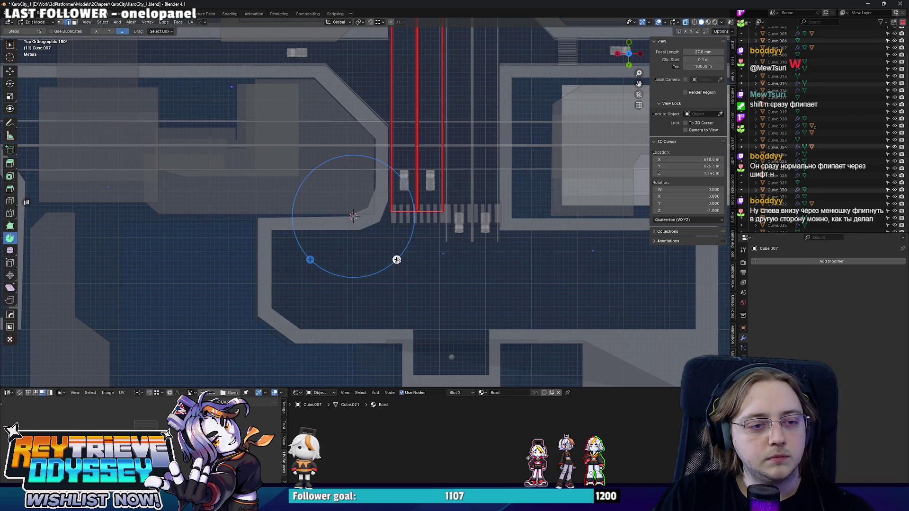
left_click_drag(397, 260, 288, 280)
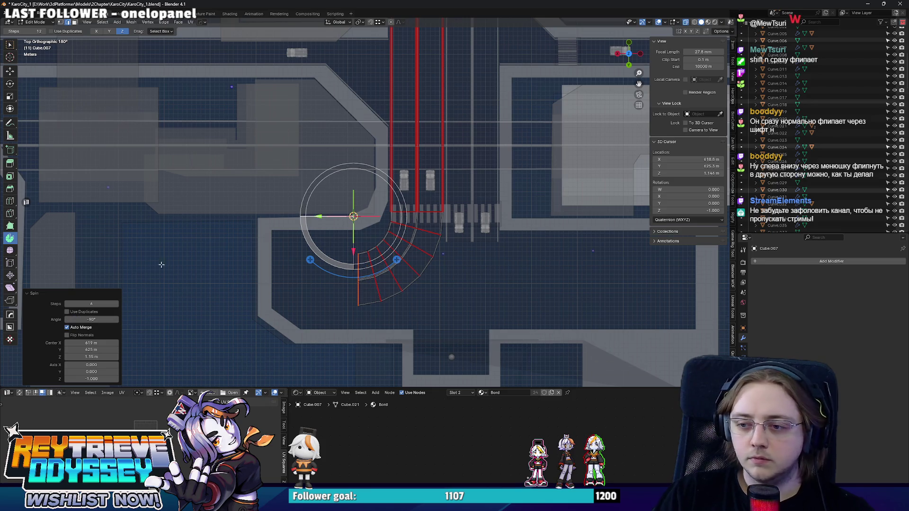
mouse_move(354, 219)
left_mouse_down()
mouse_move(353, 192)
mouse_move(352, 217)
left_mouse_up()
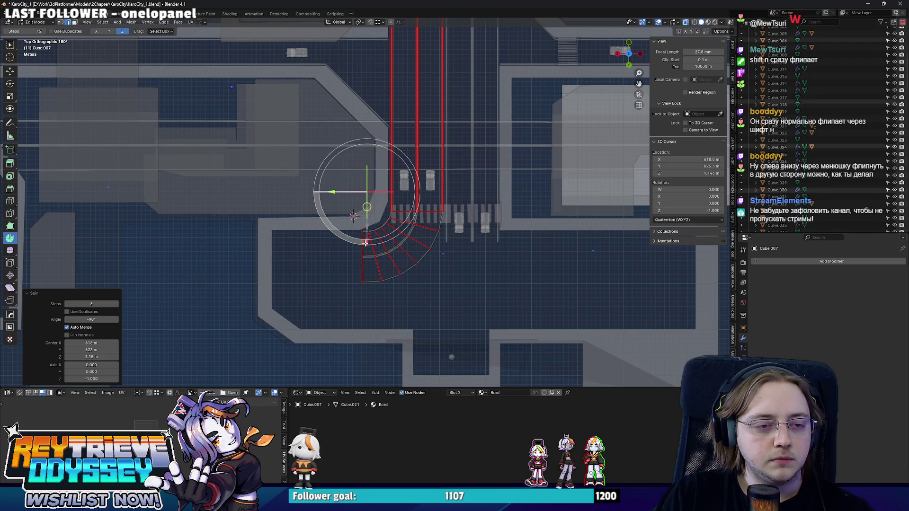
middle_click_drag(366, 241, 481, 244, "shift")
Nudge the spun bend slightly along Y and return to Object Mode
key("g")
key("y")
left_click(134, 232)
key("Tab")
mouse_move(237, 213)
middle_mouse_down()
mouse_move(340, 193)
mouse_move(357, 175)
mouse_move(422, 209)
mouse_move(339, 178)
mouse_move(339, 153)
middle_mouse_up()
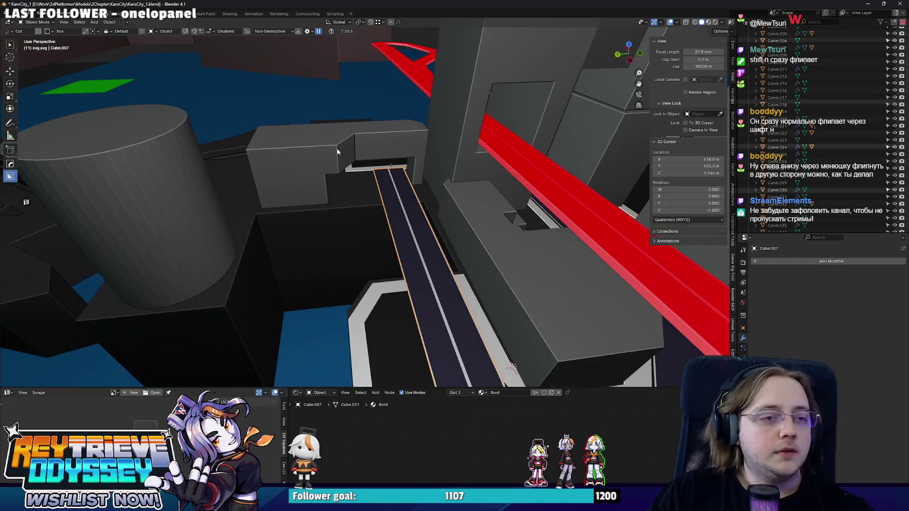
Narrow the road block's boolean cutter along Y, reached through the HOps Q menu
left_click(331, 153)
key("q")
left_click(331, 151)
key("s")
key("y")
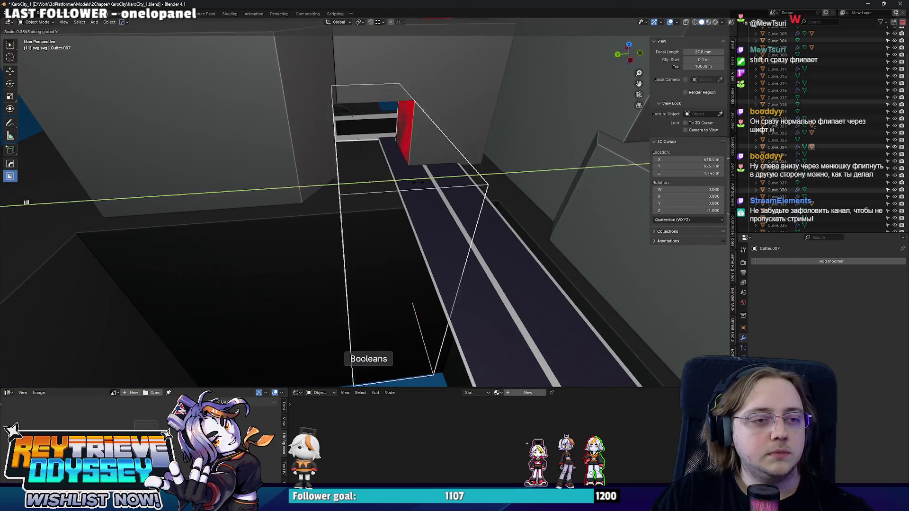
left_click(433, 182)
Reposition the cutter, shifting it along X and then along Y
key("g")
key("y")
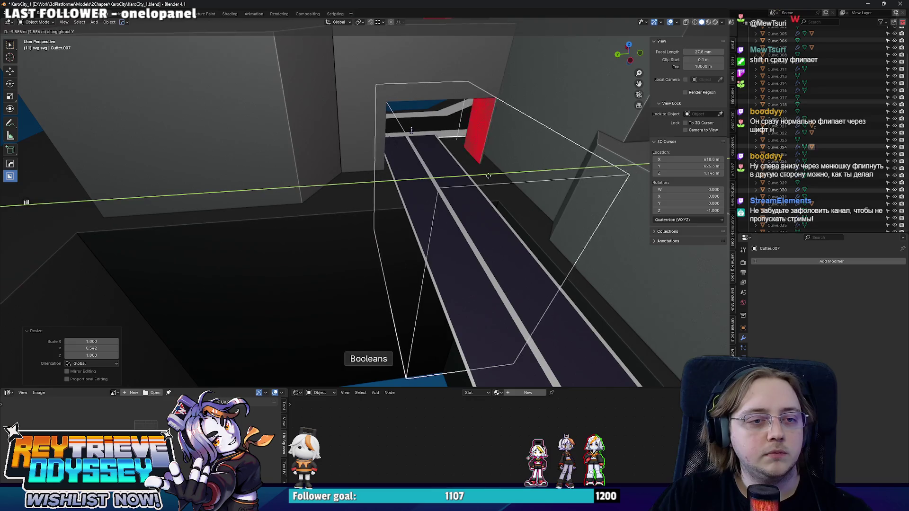
key("x")
left_click(479, 170)
mouse_move(478, 171)
middle_mouse_down()
mouse_move(469, 157)
mouse_move(514, 187)
middle_mouse_up()
key("s")
key("Escape")
key("g")
key("y")
left_click(497, 183)
key("g")
left_click(494, 184)
Move Curve.007's red Boolean.002 cutter about 8.4 m along X
mouse_move(489, 197)
middle_mouse_down()
mouse_move(385, 177)
mouse_move(397, 166)
mouse_move(407, 215)
mouse_move(370, 191)
mouse_move(427, 217)
mouse_move(365, 220)
mouse_move(383, 201)
mouse_move(339, 200)
mouse_move(385, 195)
mouse_move(436, 258)
mouse_move(402, 205)
mouse_move(381, 281)
mouse_move(380, 207)
mouse_move(468, 175)
mouse_move(516, 182)
mouse_move(525, 226)
mouse_move(393, 174)
mouse_move(323, 163)
middle_mouse_up()
left_click(384, 178)
left_click(402, 211)
key("q")
left_click(373, 197)
key("g")
key("x")
left_click(380, 195)
mouse_move(458, 177)
middle_mouse_down()
mouse_move(381, 140)
mouse_move(412, 173)
middle_mouse_up()
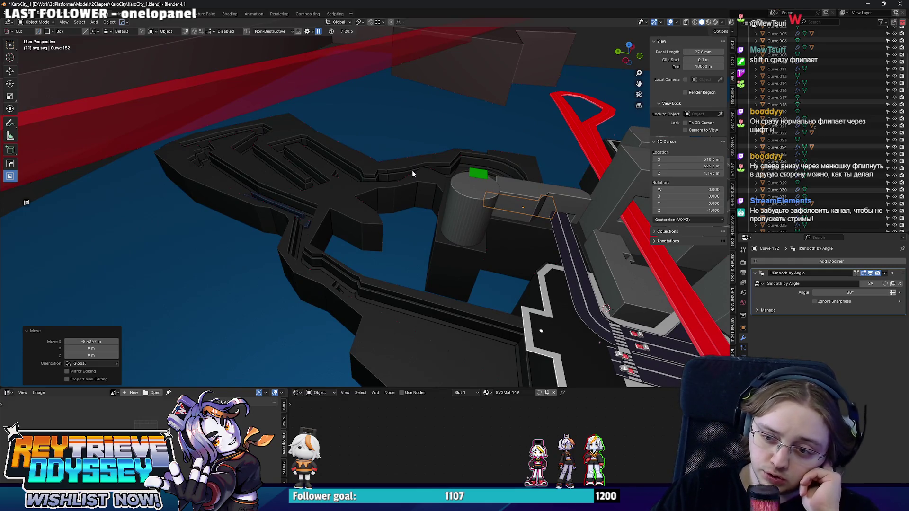
mouse_move(411, 174)
middle_mouse_down()
mouse_move(445, 195)
mouse_move(379, 180)
mouse_move(415, 189)
mouse_move(437, 219)
mouse_move(442, 256)
mouse_move(473, 246)
middle_mouse_up()
Scale the cylinder tower to 0.811 and raise it about 9 m on Z
left_click(442, 257)
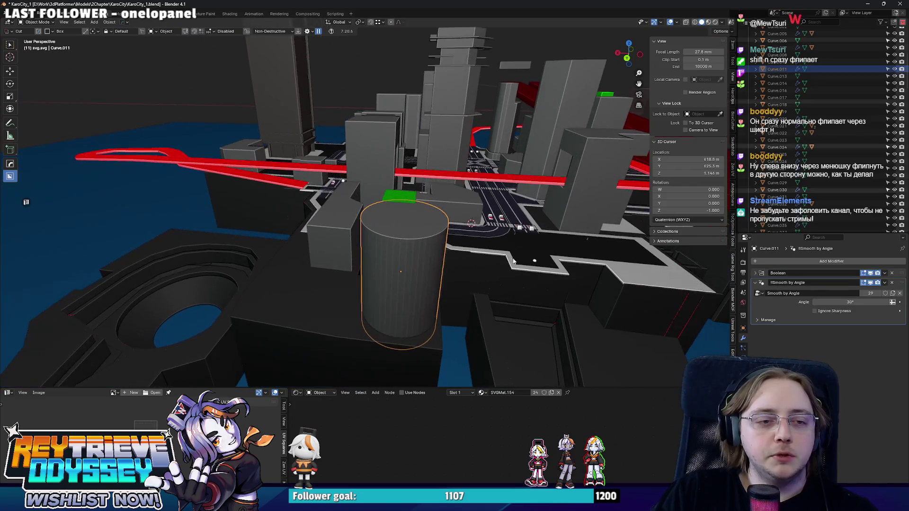
key("s")
left_click(491, 263)
key("g")
key("z")
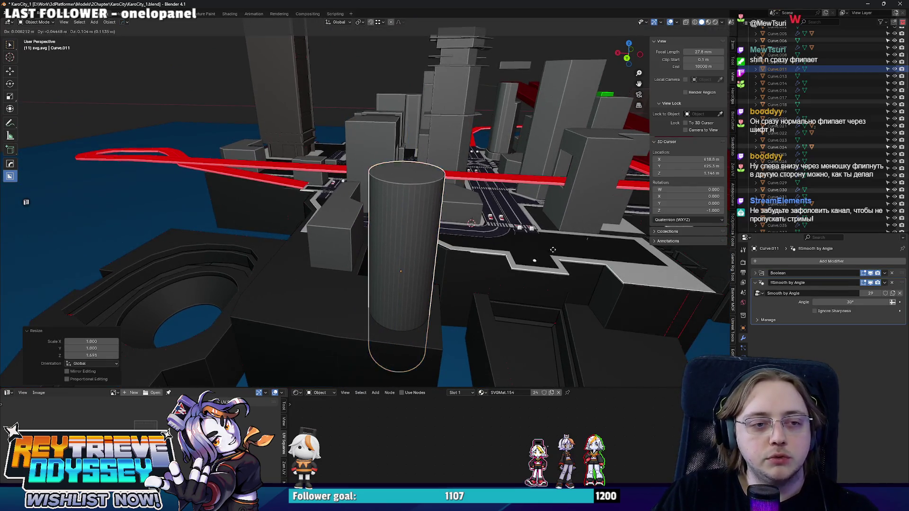
left_click(488, 222)
Shift the cylinder sideways along X, then select the crosswalk road piece
mouse_move(487, 223)
middle_mouse_down()
mouse_move(359, 189)
mouse_move(384, 205)
mouse_move(341, 211)
mouse_move(417, 199)
mouse_move(393, 231)
mouse_move(584, 167)
mouse_move(492, 130)
mouse_move(273, 196)
mouse_move(311, 198)
mouse_move(335, 212)
middle_mouse_up()
key("g")
key("x")
left_click(338, 216)
left_click(273, 197)
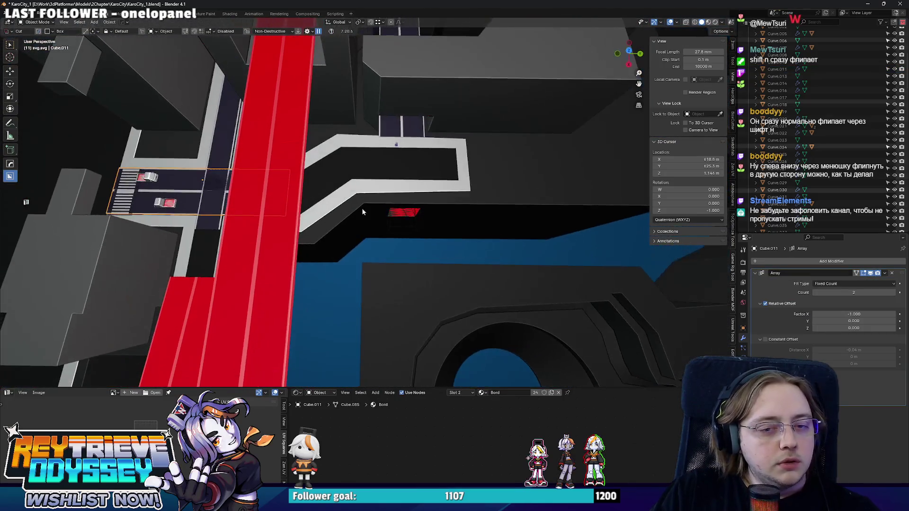
Apply the crosswalk's Array modifier and extrude the road's right end
key("ctrl+a")
key("KP_7")
key("Tab")
key("KP_Decimal")
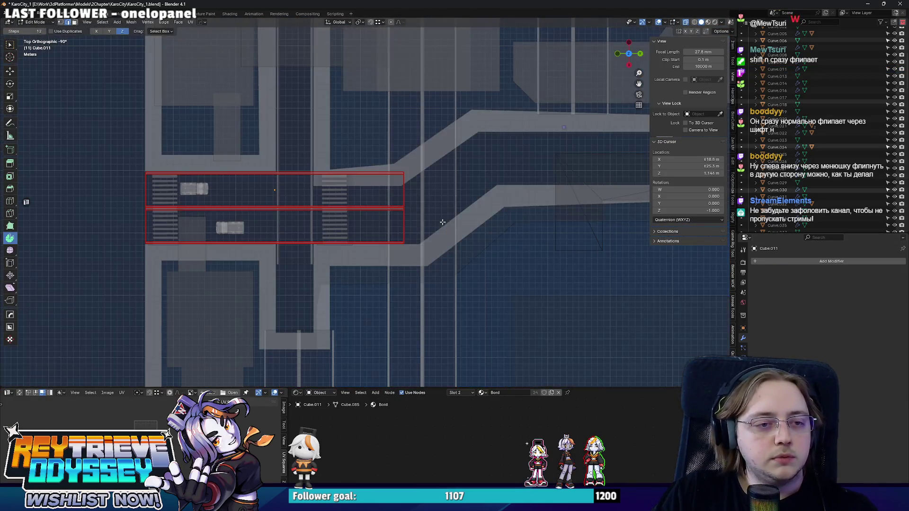
middle_click_drag(445, 242, 369, 283, "shift")
key("e")
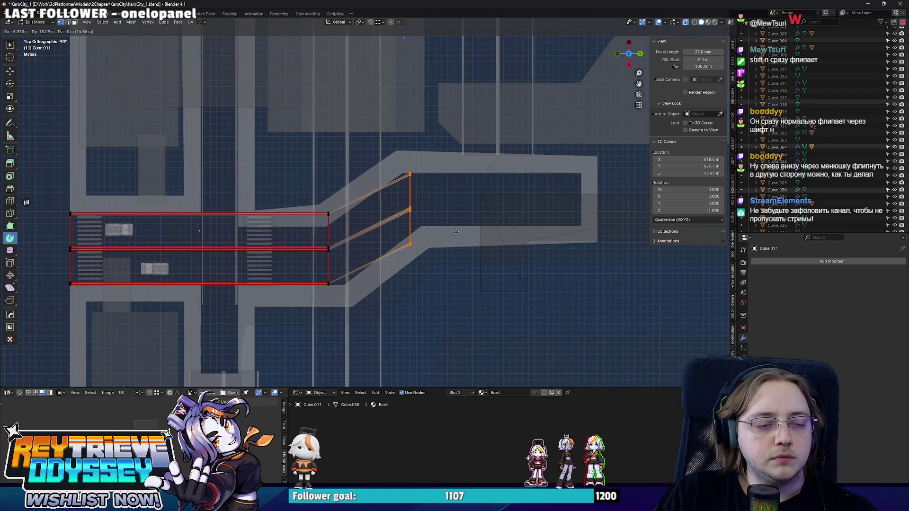
left_click(461, 228)
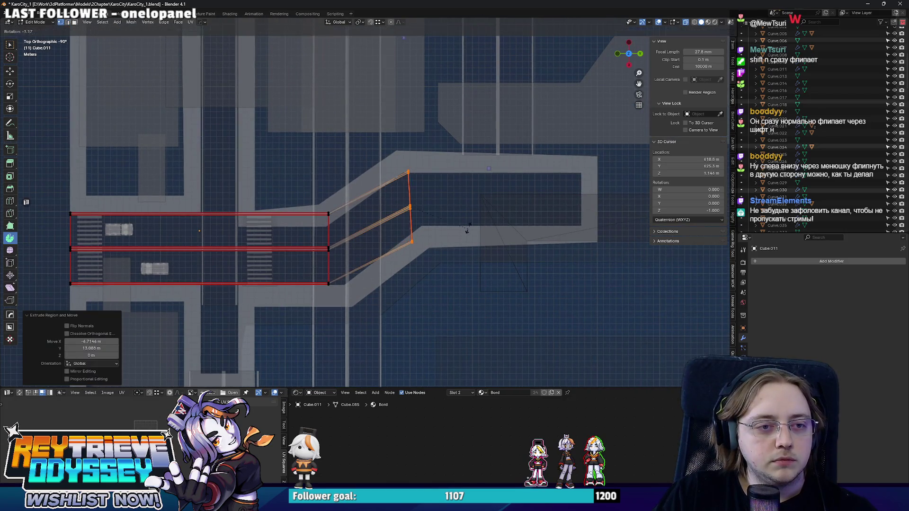
Extend the road through a slanted section and spin its end into a curved bend
key("g")
left_click(466, 211)
key("e")
left_click(525, 214)
key("r")
left_click(501, 220)
key("g")
left_click(480, 203)
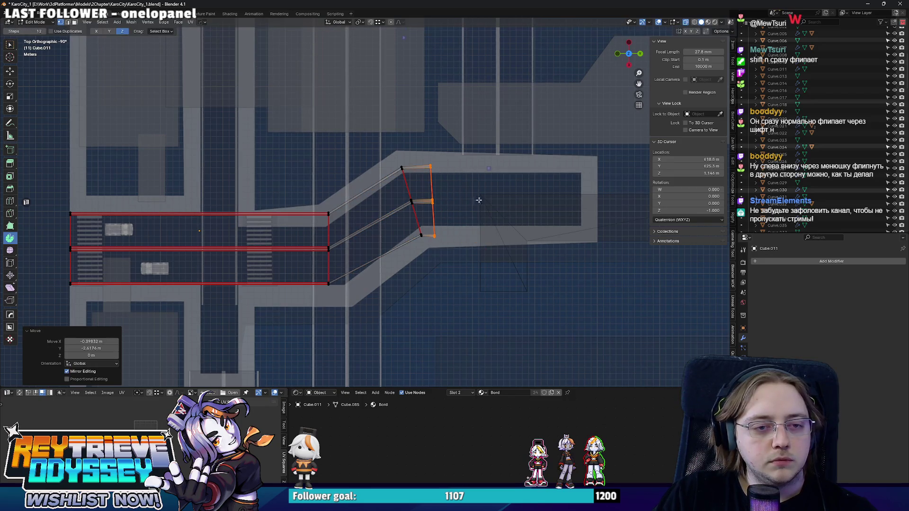
left_click_drag(478, 192, 481, 188)
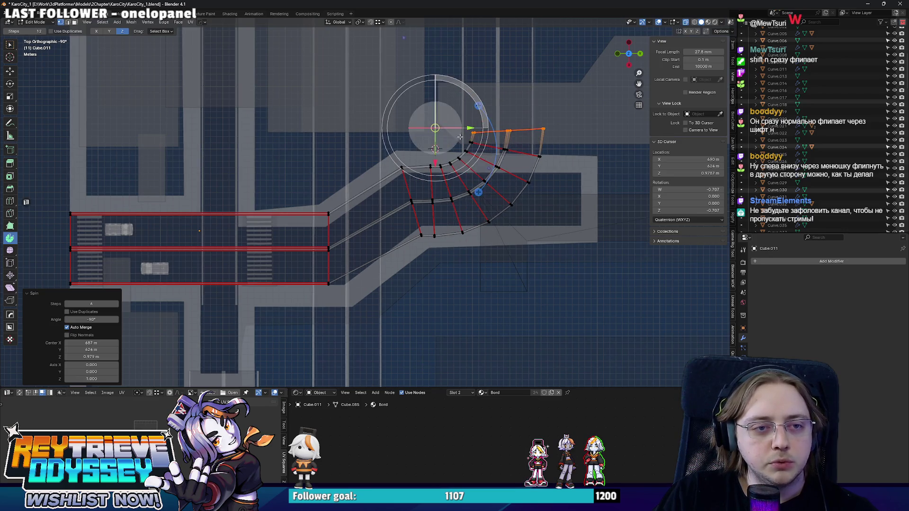
Move the tall road piece Cube.007's bottom edge about −1.33 m along X
middle_click_drag(516, 153, 331, 172)
key("Tab")
left_click(438, 190)
key("Tab")
key("alt+z")
middle_click_drag(438, 190, 417, 231)
key("KP_7")
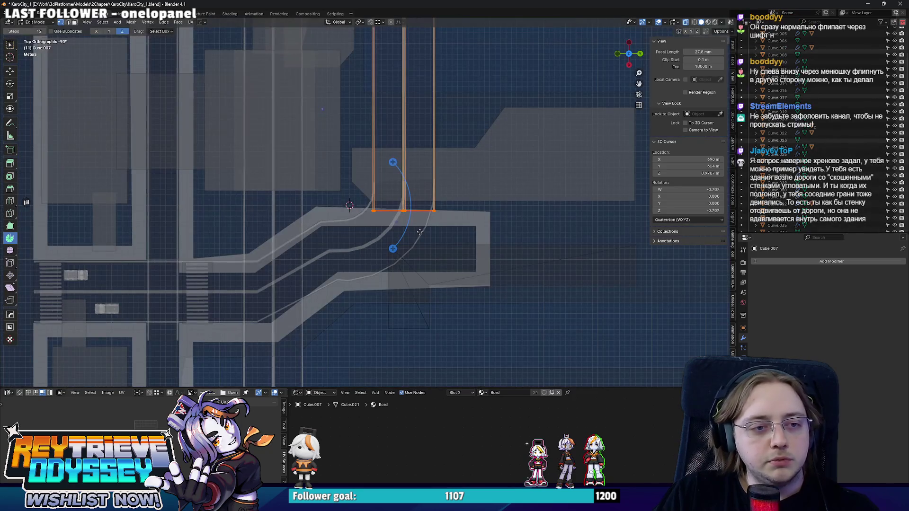
key("g")
key("x")
left_click(413, 184)
scroll(412, 179, "up", 2)
middle_click_drag(412, 180, 410, 189, "shift")
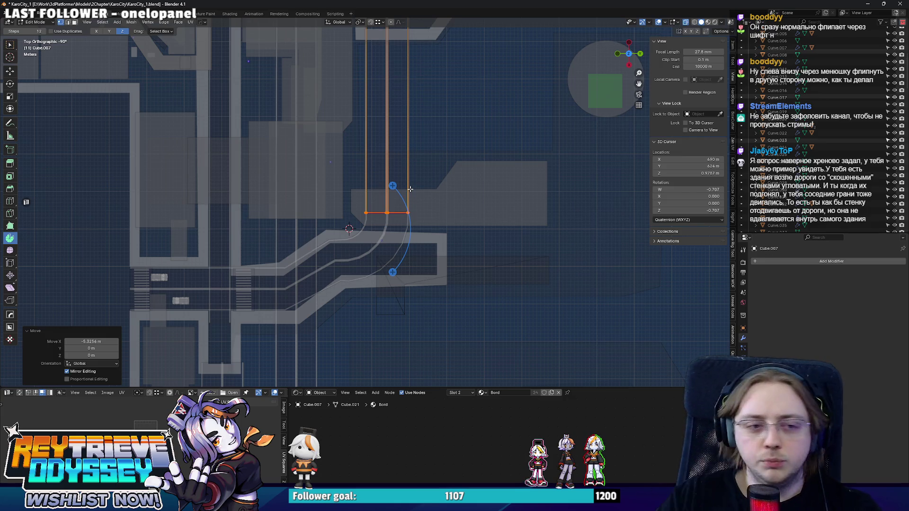
Leave Edit Mode, restore solid shading, and select block Curve.024 beside the bend
key("Tab")
key("alt+z")
left_click(405, 214)
key("ctrl+Tab")
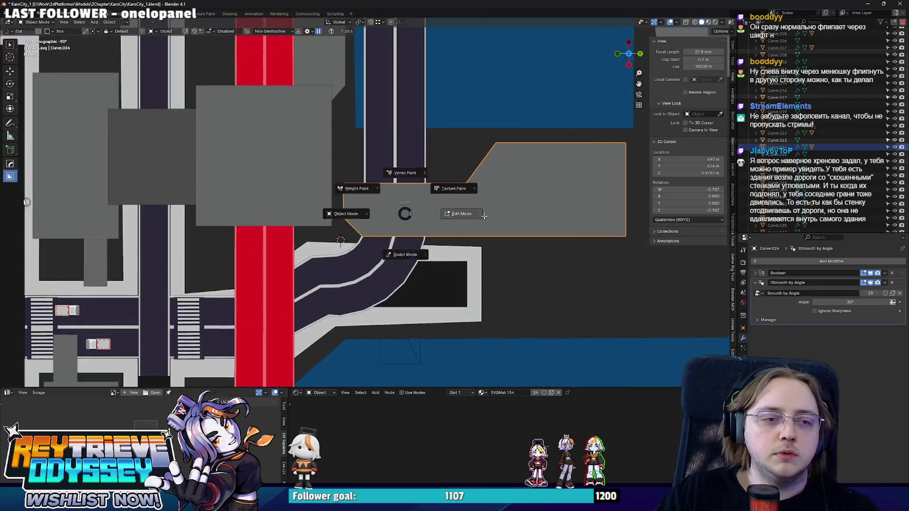
In see-through Edit Mode, move block Curve.024's bottom edge along X
left_click(471, 217)
key("alt+z")
left_click(534, 239)
scroll(535, 260, "up", 2)
key("g")
key("y")
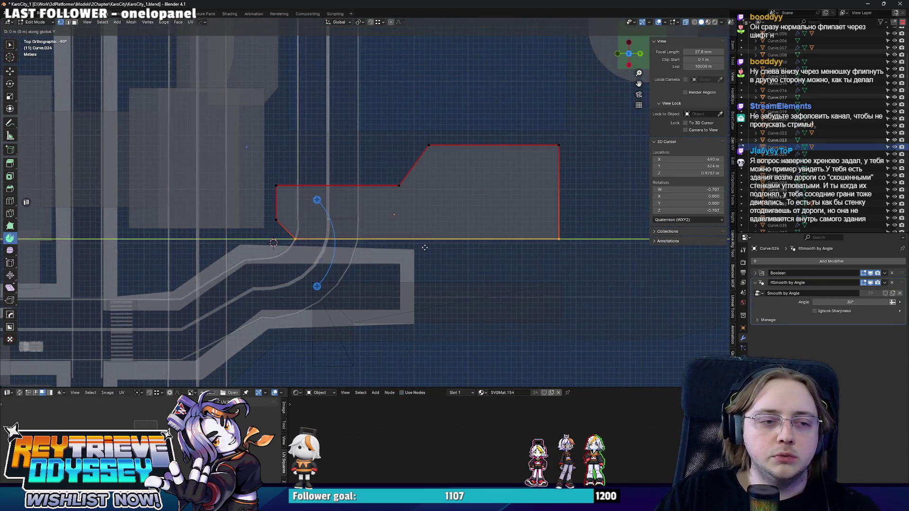
key("x")
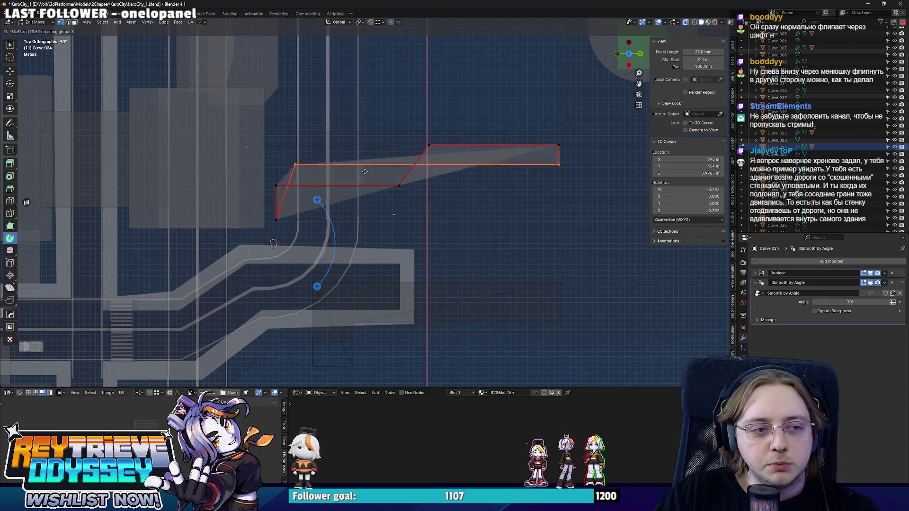
left_click(361, 235)
scroll(357, 218, "down", 3)
scroll(357, 218, "up", 3)
Raise the block's upper-left edge along Y so it fits around the bend
left_click(424, 226)
key("g")
key("y")
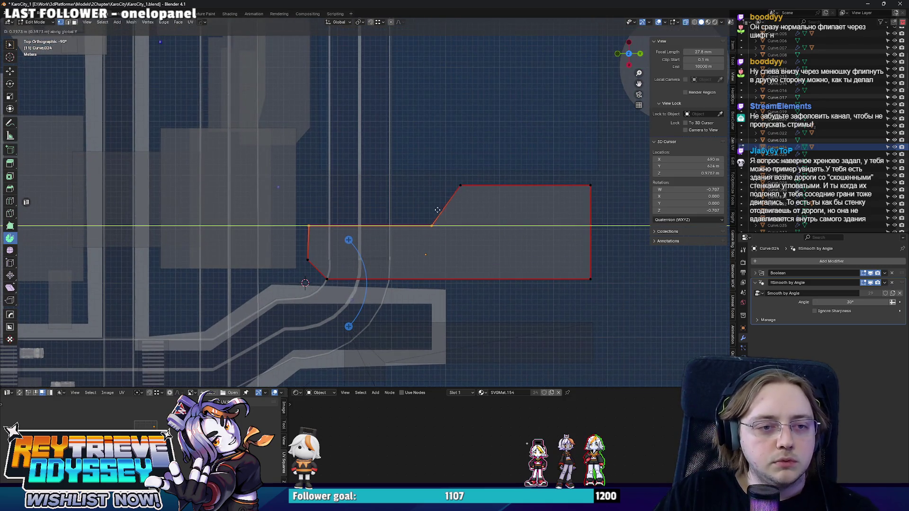
left_click(433, 185)
key("Tab")
mouse_move(433, 185)
middle_mouse_down()
mouse_move(368, 208)
mouse_move(359, 189)
mouse_move(360, 208)
mouse_move(430, 201)
mouse_move(413, 197)
mouse_move(410, 222)
mouse_move(382, 186)
mouse_move(291, 245)
mouse_move(360, 212)
mouse_move(432, 212)
mouse_move(454, 178)
mouse_move(325, 198)
mouse_move(336, 208)
mouse_move(327, 203)
mouse_move(333, 237)
mouse_move(312, 237)
mouse_move(383, 235)
mouse_move(439, 248)
mouse_move(420, 231)
mouse_move(405, 258)
mouse_move(433, 268)
mouse_move(459, 259)
mouse_move(417, 234)
mouse_move(438, 256)
mouse_move(450, 294)
mouse_move(426, 269)
mouse_move(380, 246)
mouse_move(372, 228)
mouse_move(389, 267)
mouse_move(607, 279)
mouse_move(447, 261)
middle_mouse_up()
key("Tab")
left_click(455, 179)
Shift the curved road Cube.011's bend faces about 7.54 m along X
key("Tab")
left_click(433, 268)
left_click(451, 295)
left_click(389, 267)
key("Tab")
left_click_drag(318, 114, 494, 284)
key("g")
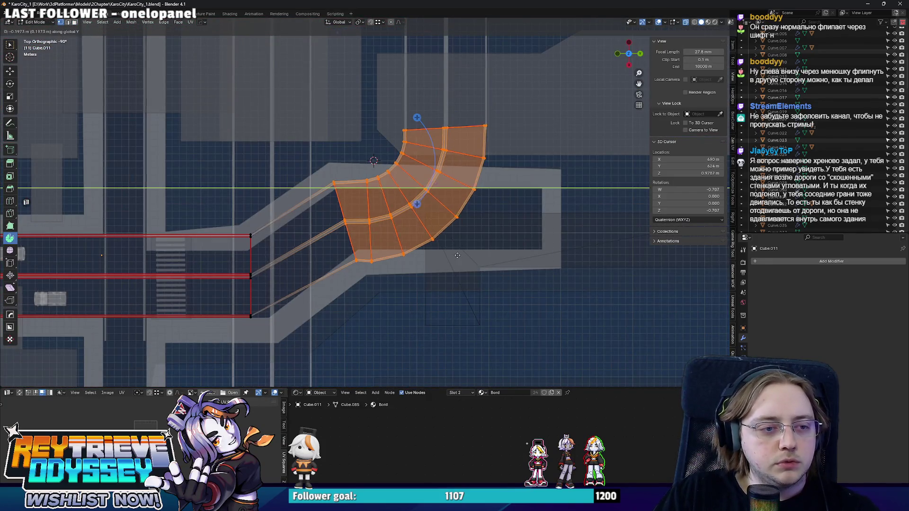
key("x")
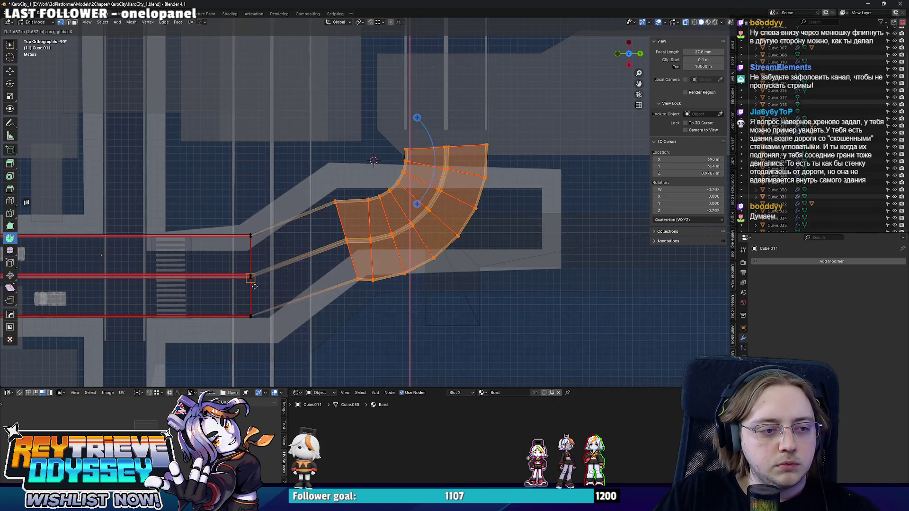
left_click(254, 306)
Dissolve the selected curved faces into a simpler road section
middle_click_drag(254, 306, 336, 295, "shift")
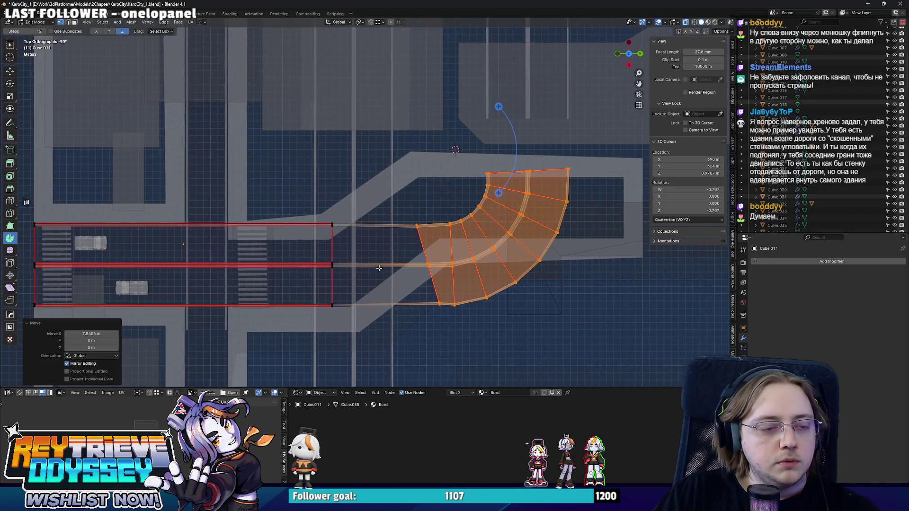
key("ctrl+x")
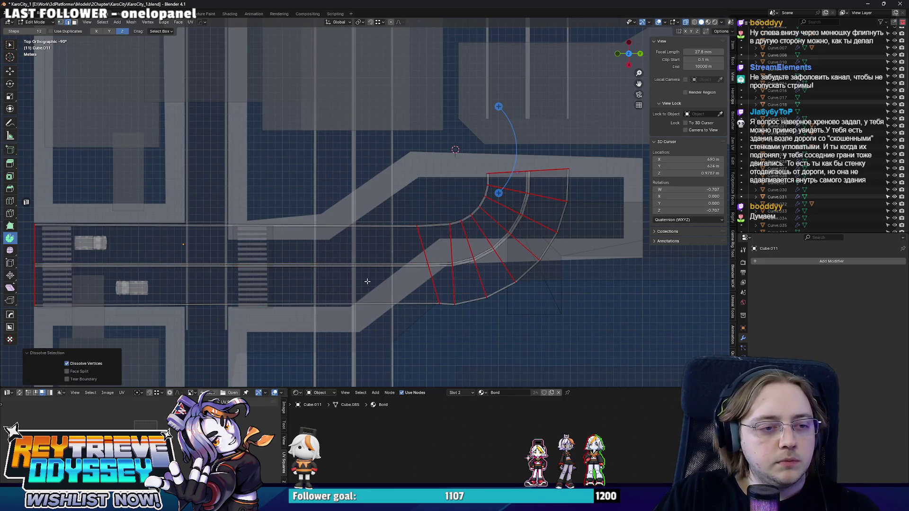
scroll(465, 256, "down", 2)
key("alt+z")
key("alt+q")
key("alt+z")
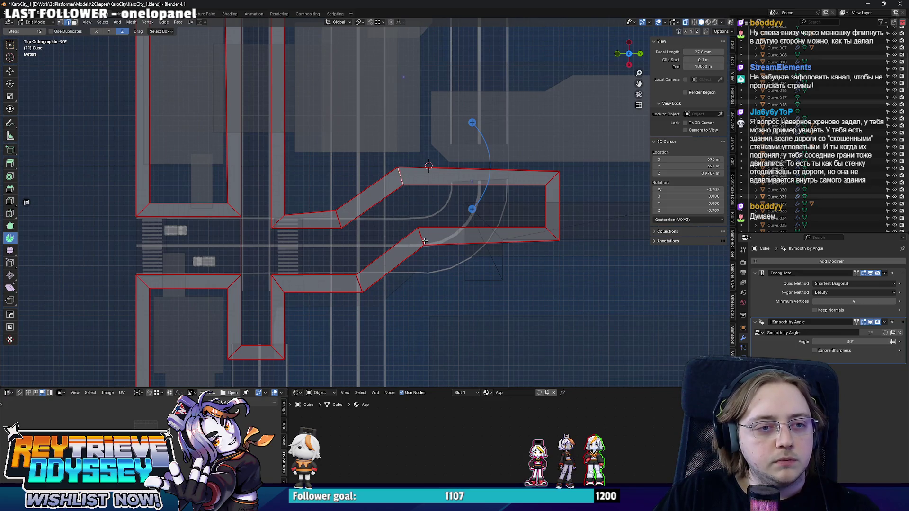
Dissolve the sidewalk's bend vertices and shift its right end along X
key("ctrl+x")
left_click(562, 222)
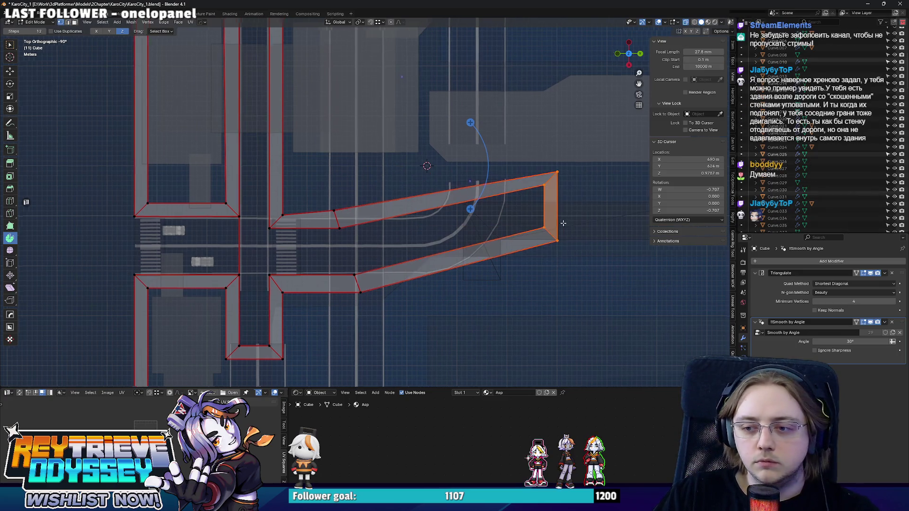
scroll(563, 223, "up", 2)
key("g")
key("x")
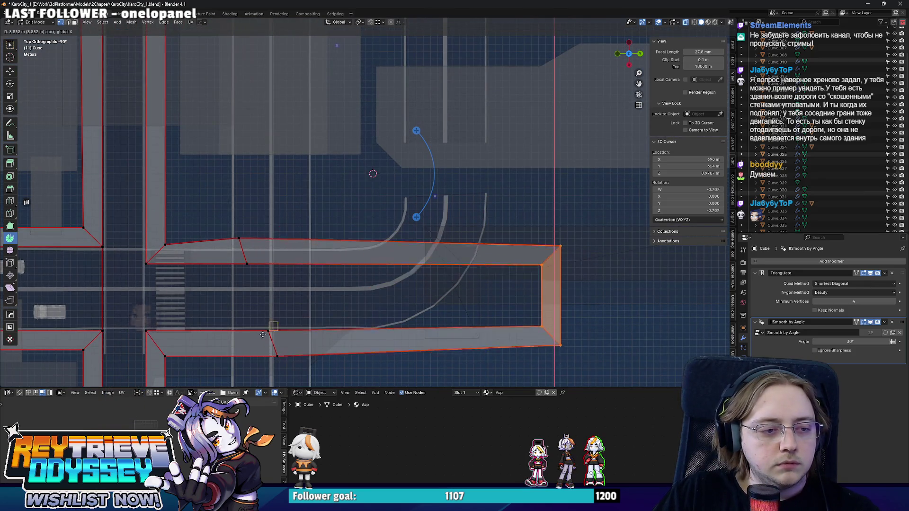
left_click(471, 320)
middle_click_drag(471, 319, 464, 258, "shift")
scroll(464, 258, "down", 3)
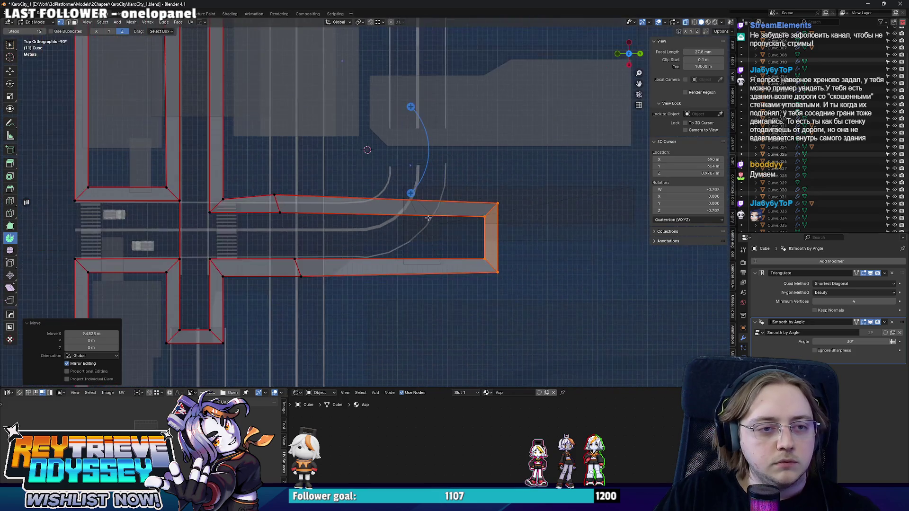
scroll(445, 248, "up", 2)
Straighten the sidewalk's top and lower edges by scaling them to zero along X
left_click(425, 240)
middle_click_drag(507, 235, 417, 248, "shift")
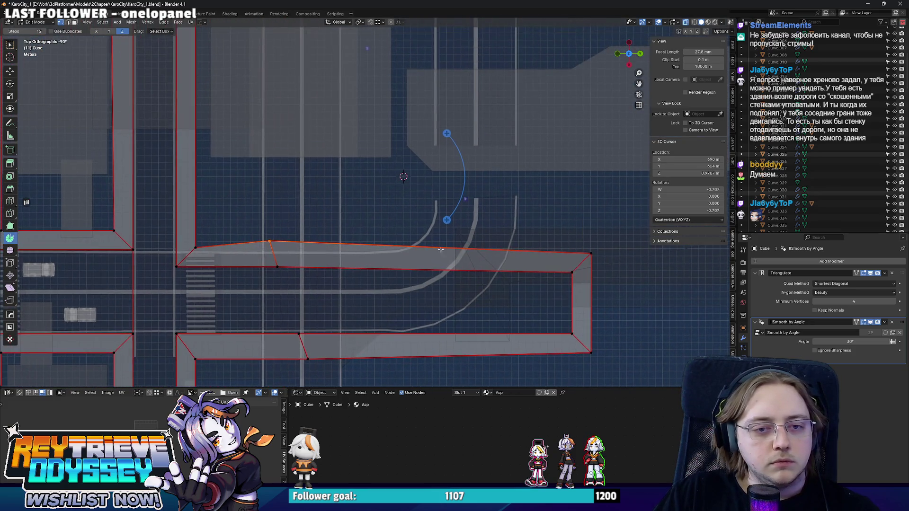
key("s")
key("x")
key("0")
key("Return")
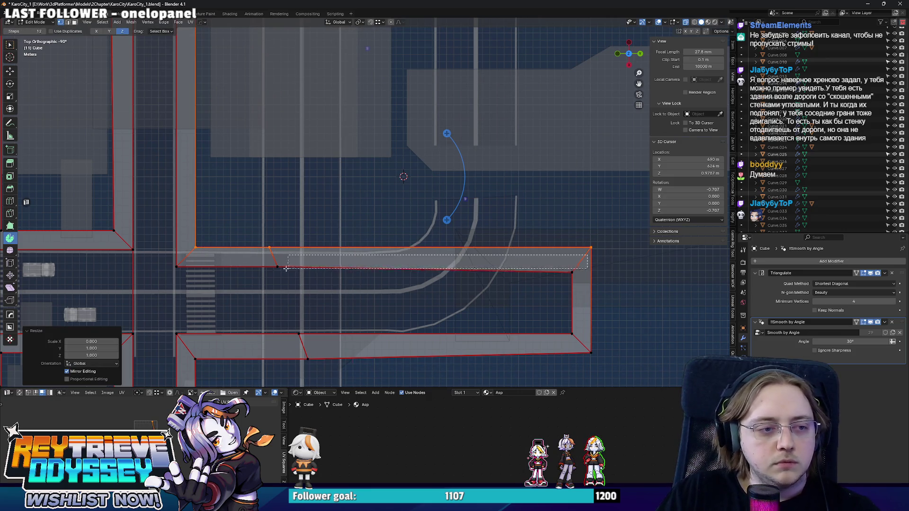
left_click(169, 278)
key("s")
key("x")
key("0")
key("Return")
Straighten the bottom sidewalk strip's upper and lower edges with a zero X scale
middle_click_drag(171, 280, 190, 242, "shift")
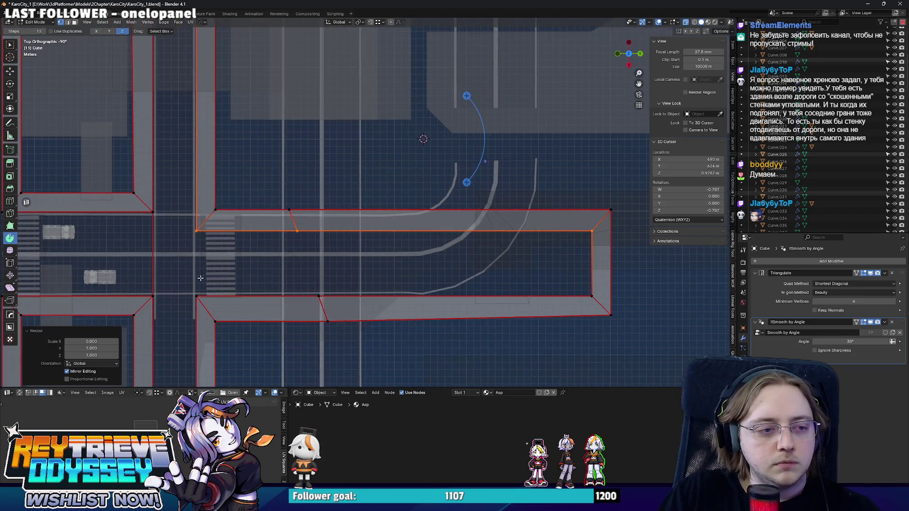
left_click(584, 297)
key("s")
key("x")
key("0")
key("Return")
left_click(598, 316)
key("s")
key("x")
key("0")
key("Return")
Shift the two bottom-strip sidewalk faces about 0.4 m along X
middle_click_drag(205, 347, 231, 318, "shift")
left_click(288, 278)
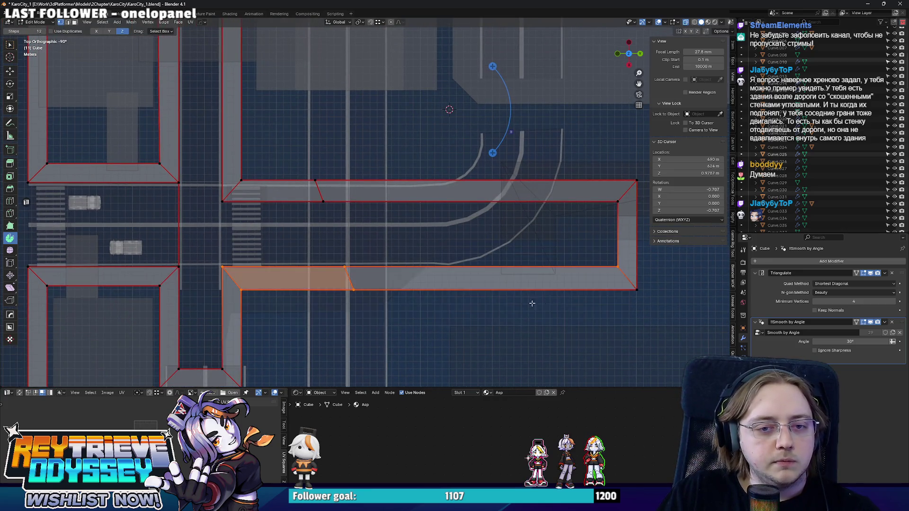
left_click(552, 284, "shift")
key("g")
key("x")
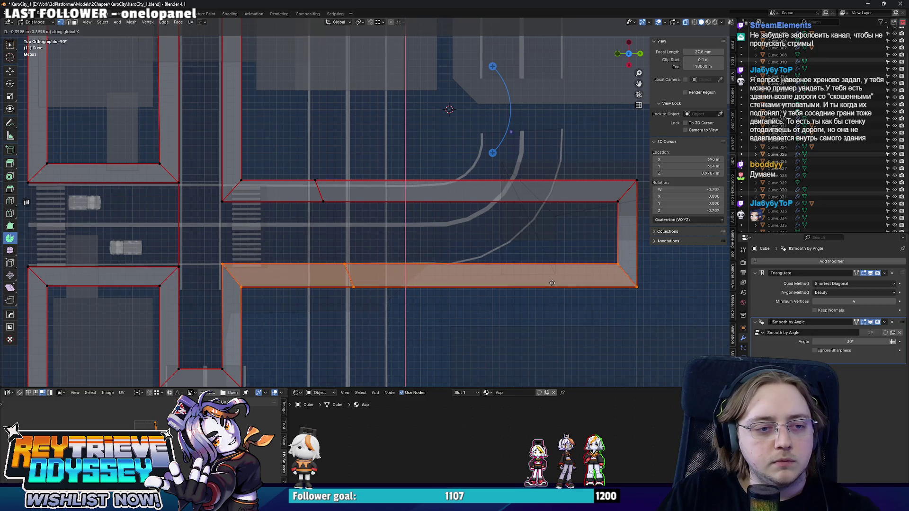
left_click(552, 283)
key("alt+z")
key("alt+z")
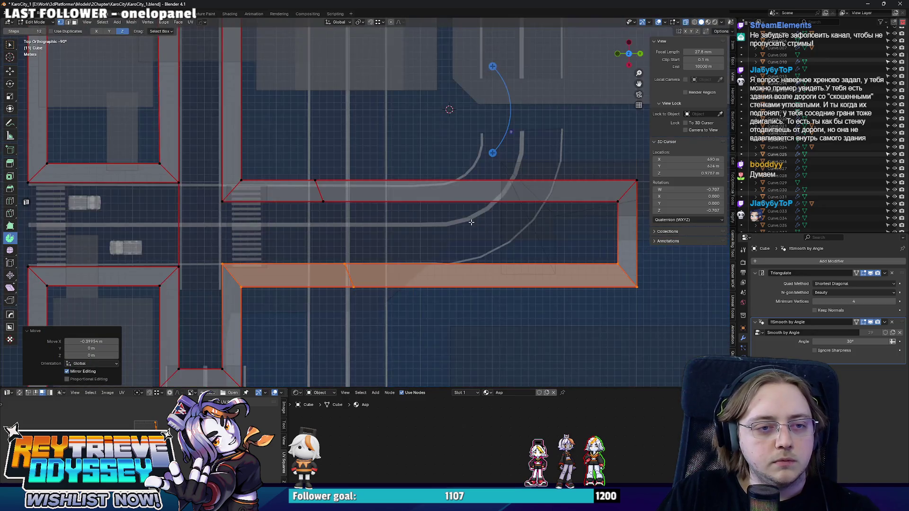
key("Tab")
mouse_move(471, 222)
middle_mouse_down()
mouse_move(340, 216)
mouse_move(377, 270)
mouse_move(358, 247)
mouse_move(393, 232)
mouse_move(406, 244)
mouse_move(233, 240)
mouse_move(290, 229)
mouse_move(407, 233)
mouse_move(402, 273)
middle_mouse_up()
key("Tab")
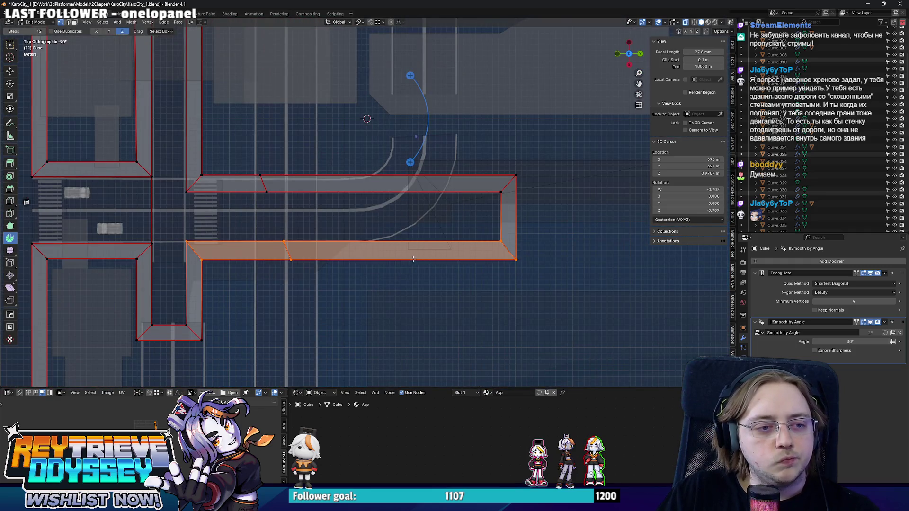
Straighten the slanted sidewalk edge by scaling it to zero along Y
left_click(285, 250)
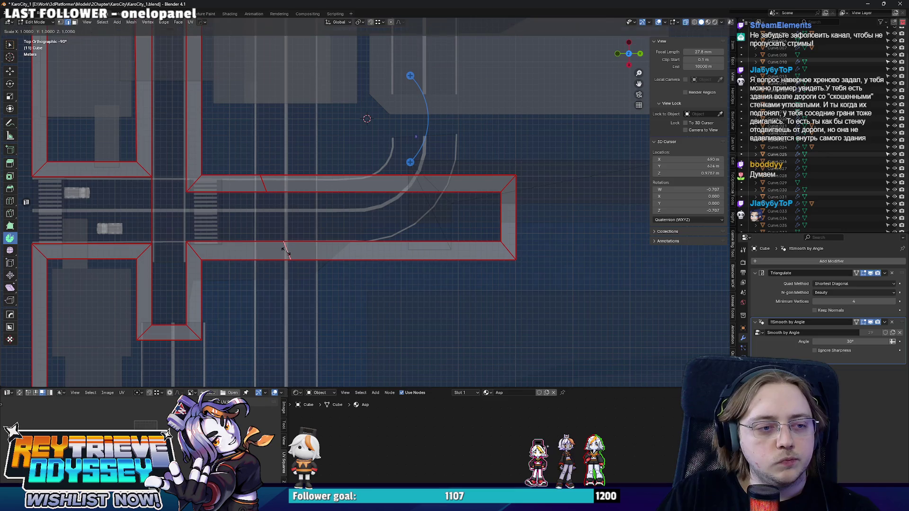
key("s")
key("x")
key("y")
key("0")
key("Return")
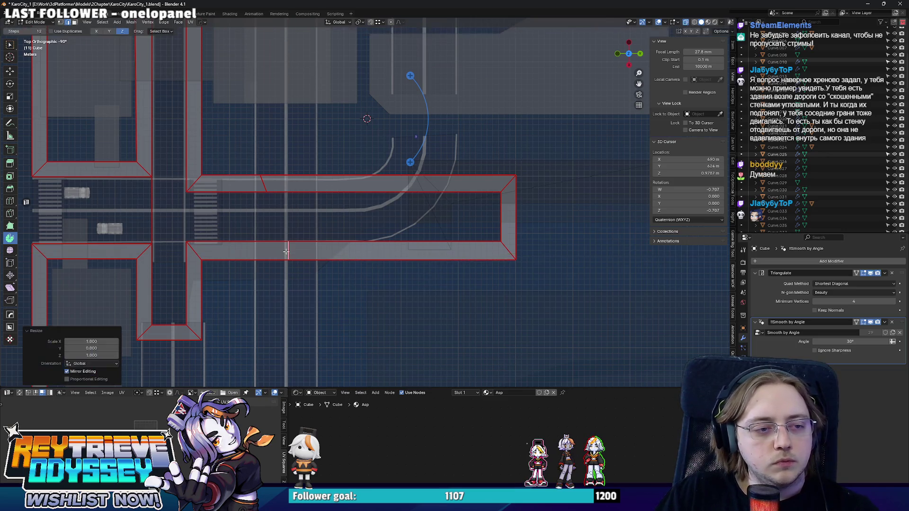
scroll(268, 251, "up", 4)
Delete the stray lower road face
left_click(440, 265)
key("x")
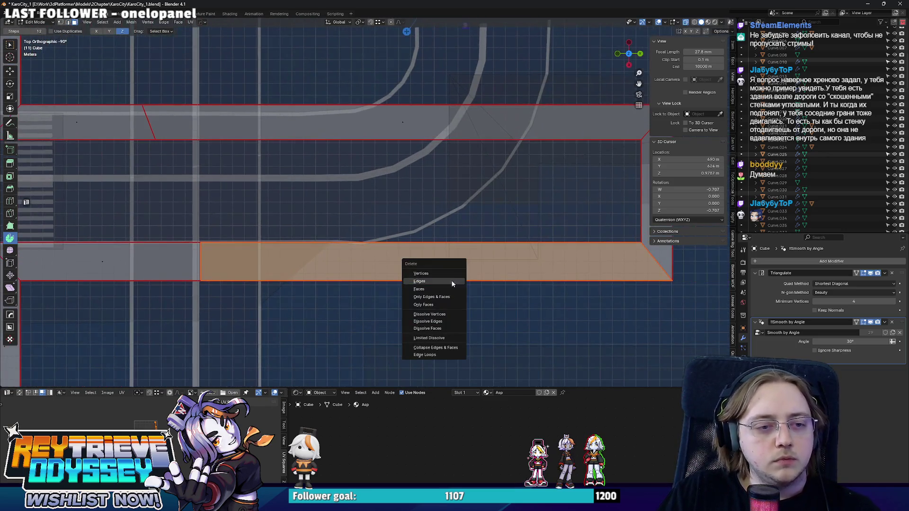
key("Escape")
key("x")
left_click(409, 277)
Assign the white Bord material to the slab's side face
mouse_move(409, 277)
middle_mouse_down()
mouse_move(480, 172)
mouse_move(355, 201)
mouse_move(292, 196)
mouse_move(361, 180)
mouse_move(259, 194)
middle_mouse_up()
key("g")
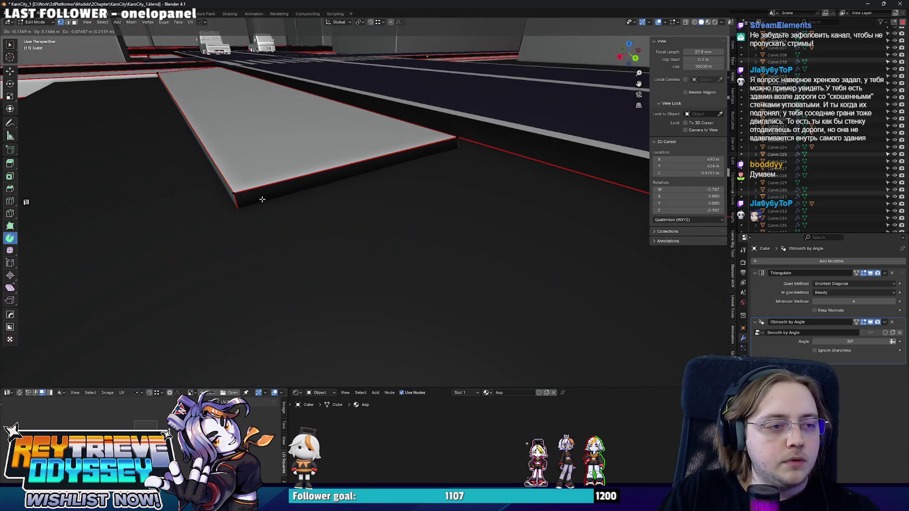
right_click(261, 200)
key("3")
middle_click_drag(325, 189, 360, 170)
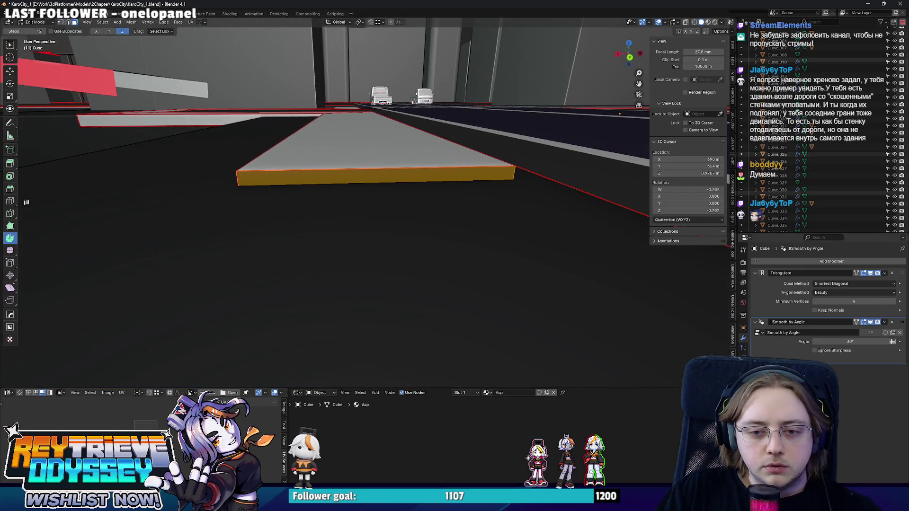
left_click(743, 302)
left_click(783, 270)
left_click(771, 304)
Select the curved road object Curve.007 and return to object mode
key("Tab")
mouse_move(325, 198)
middle_mouse_down()
mouse_move(407, 197)
mouse_move(464, 235)
mouse_move(267, 201)
mouse_move(347, 211)
mouse_move(371, 247)
mouse_move(454, 286)
mouse_move(360, 149)
mouse_move(357, 241)
mouse_move(487, 239)
mouse_move(448, 259)
mouse_move(410, 254)
mouse_move(385, 220)
mouse_move(390, 226)
middle_mouse_up()
key("Tab")
key("Tab")
left_click(487, 240)
In top view, move the slab's top face -2.41 m along X toward the curved road
left_click(405, 247)
key("Tab")
key("KP_7")
left_click(212, 231)
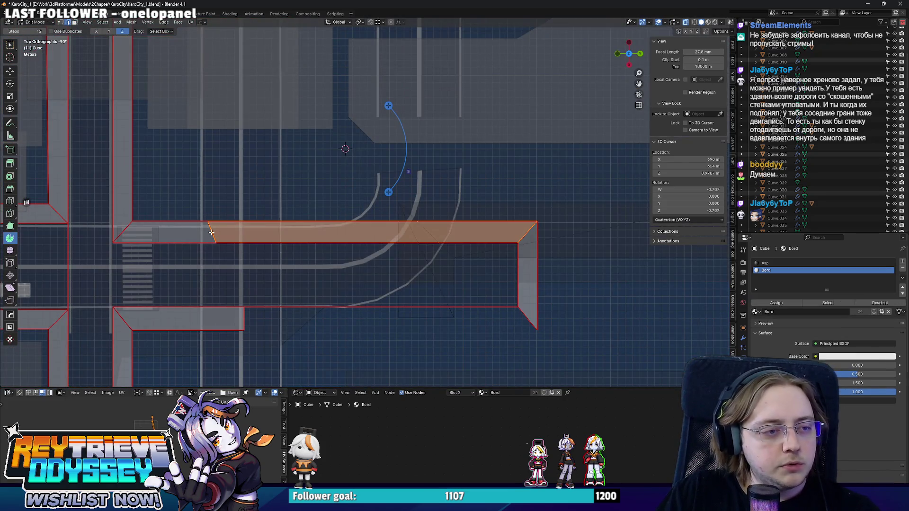
left_click(219, 236, "shift")
key("ctrl+z")
key("alt+z")
scroll(400, 247, "up", 1)
key("g")
key("x")
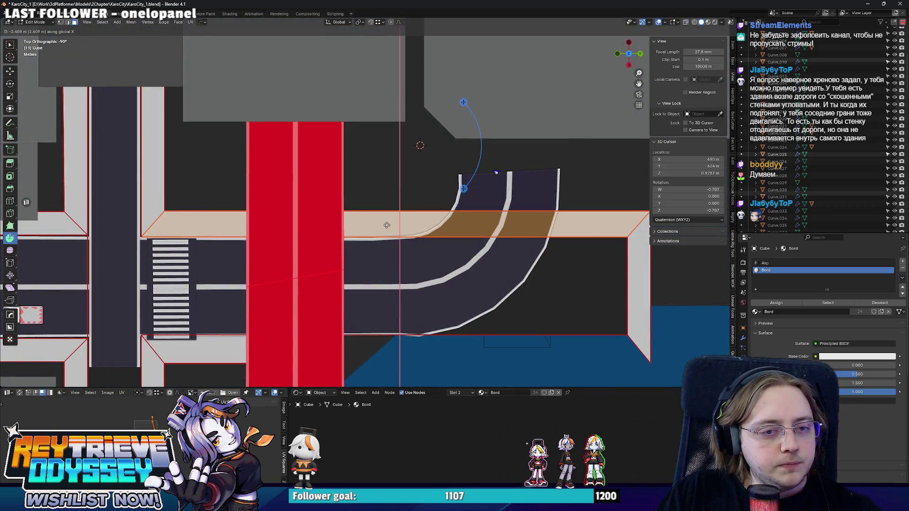
left_click(386, 225)
scroll(387, 226, "down", 2)
scroll(386, 226, "up", 2)
middle_click_drag(387, 225, 416, 193)
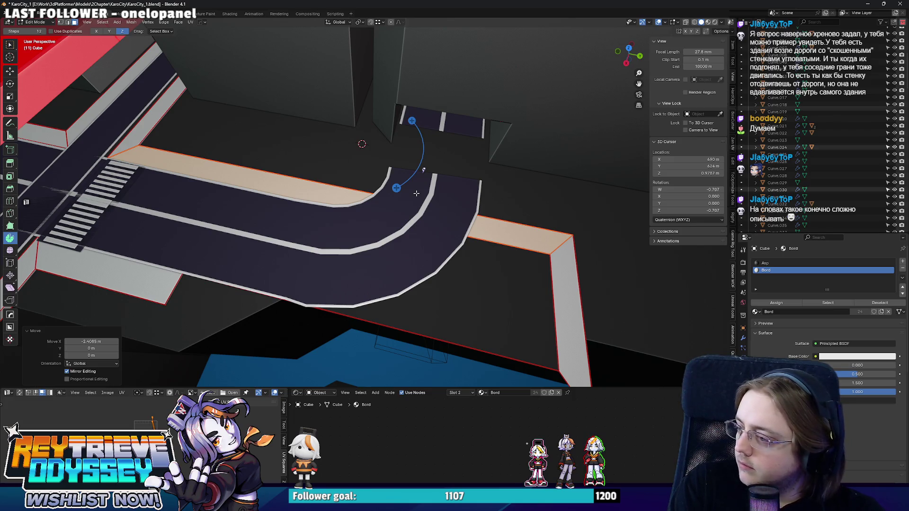
Back in object mode, inspect the intersection and select the building Cube.015
key("Tab")
mouse_move(406, 188)
middle_mouse_down()
mouse_move(393, 199)
mouse_move(402, 180)
mouse_move(414, 221)
mouse_move(426, 213)
middle_mouse_up()
left_click(413, 222)
right_click(455, 219)
left_click(461, 265)
mouse_move(360, 212)
middle_mouse_down()
mouse_move(358, 225)
mouse_move(370, 195)
middle_mouse_up()
left_click(368, 201)
scroll(370, 196, "up", 3)
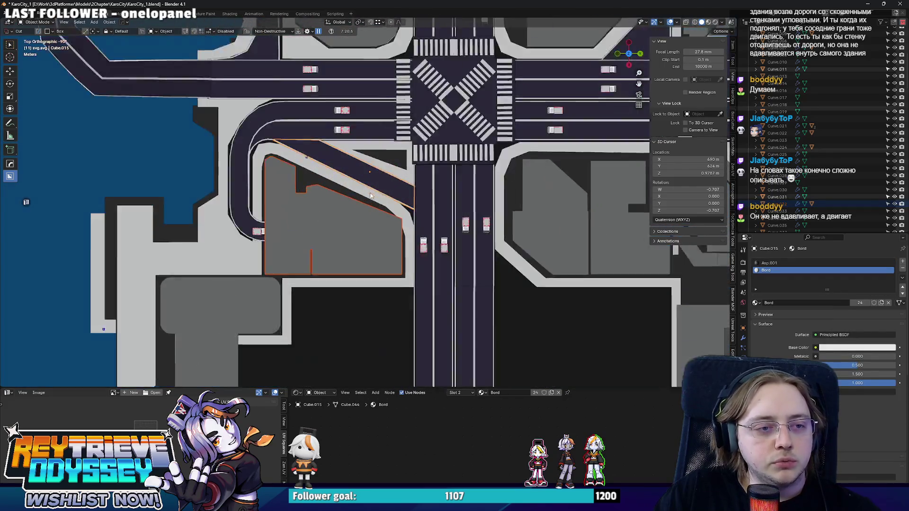
Nudge the sidewalk's corner vertices near the intersection along X
scroll(371, 196, "down", 2)
key("Tab")
key("alt+z")
left_click(263, 204)
left_click(273, 173)
key("g")
key("x")
left_click(279, 213)
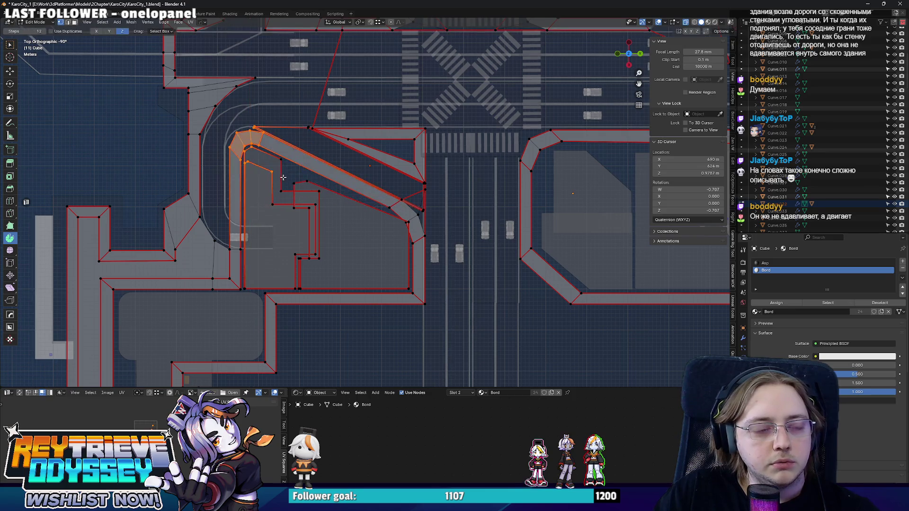
Delete the right side strip faces at the sidewalk's curved road end
scroll(284, 208, "down", 2)
key("Tab")
key("alt+z")
scroll(356, 186, "up", 1)
middle_click_drag(356, 186, 388, 156)
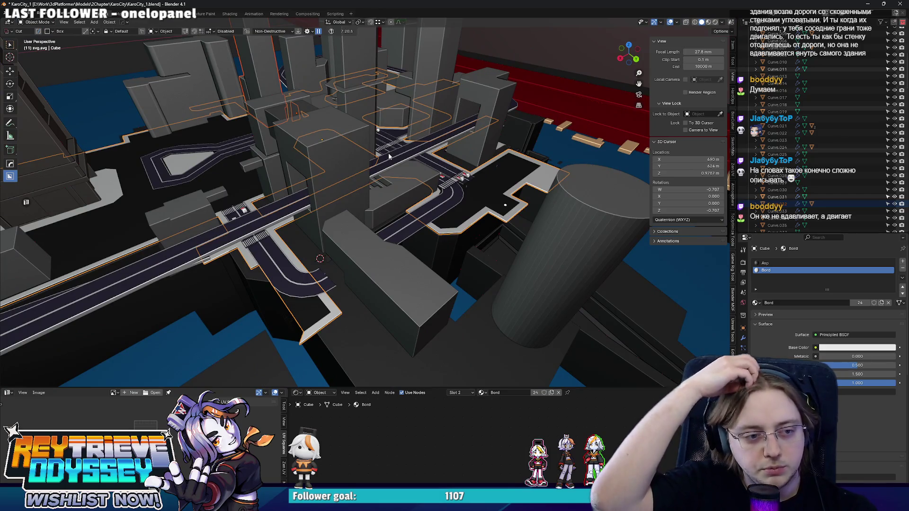
scroll(389, 157, "up", 5)
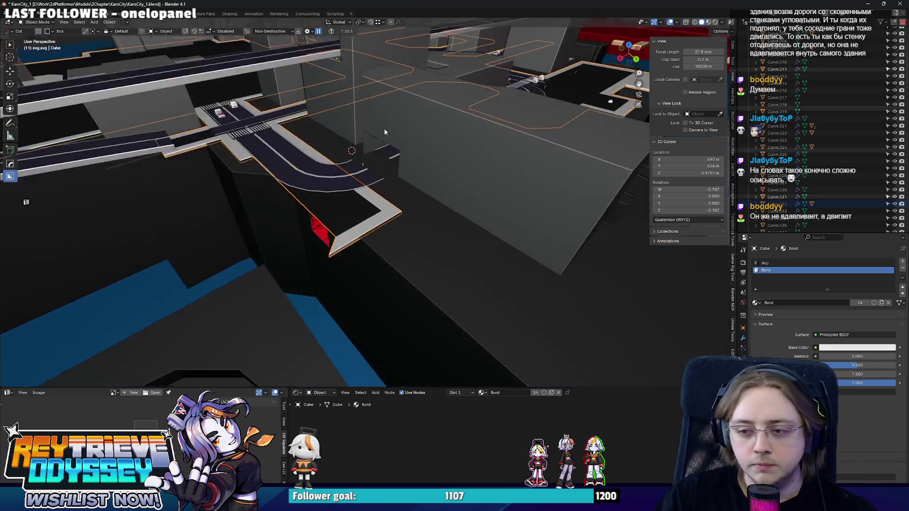
key("Tab")
mouse_move(411, 163)
middle_mouse_down()
mouse_move(405, 179)
mouse_move(257, 185)
mouse_move(363, 258)
middle_mouse_up()
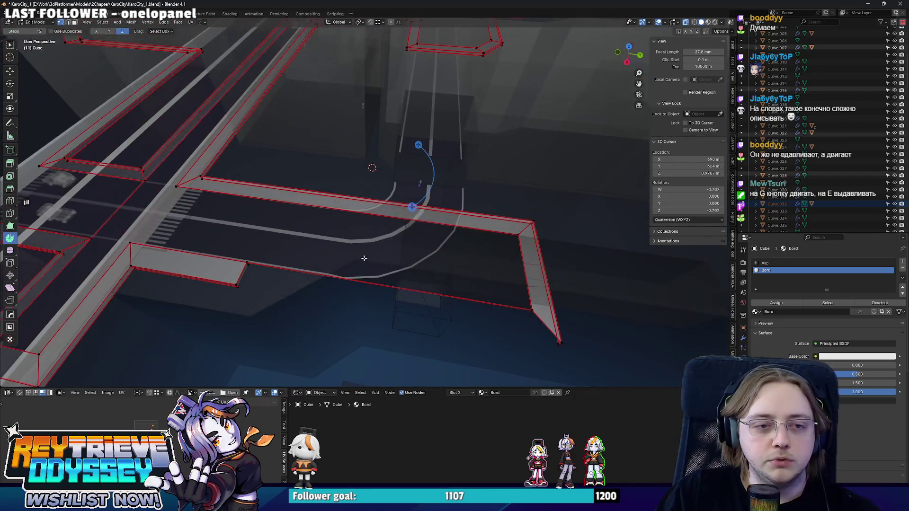
key("3")
left_click(525, 258, "alt")
key("ctrl+x")
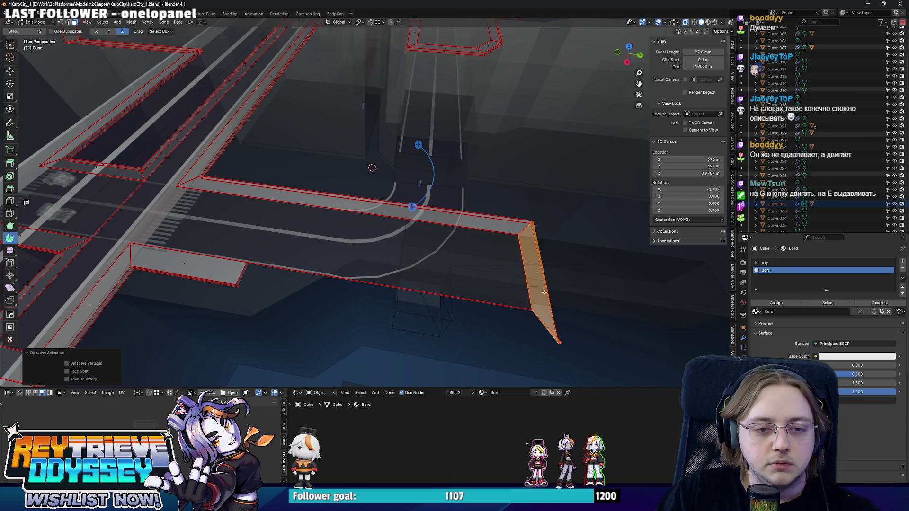
key("x")
left_click(516, 281)
Flatten the strip's end edge loop by scaling it to zero along Y
key("1")
left_click(525, 270, "alt")
key("s")
key("x")
key("0")
key("y")
key("Return")
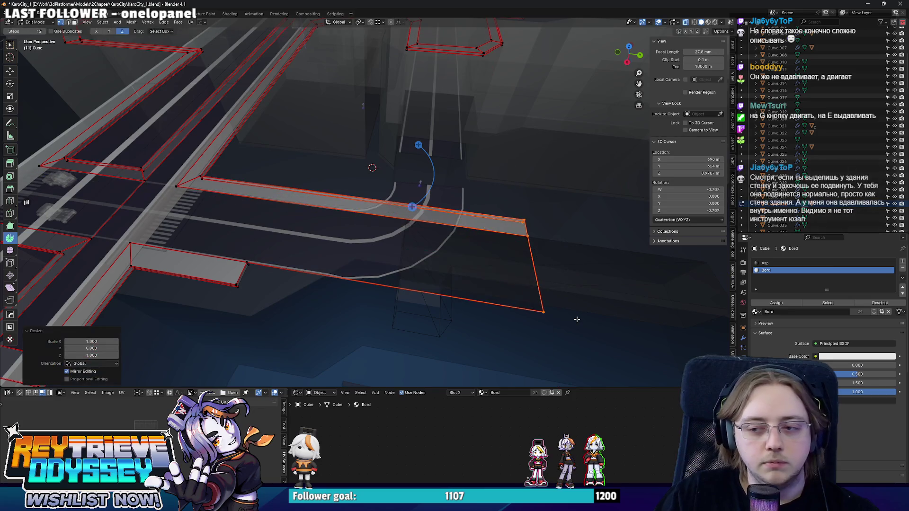
middle_click_drag(577, 320, 539, 311)
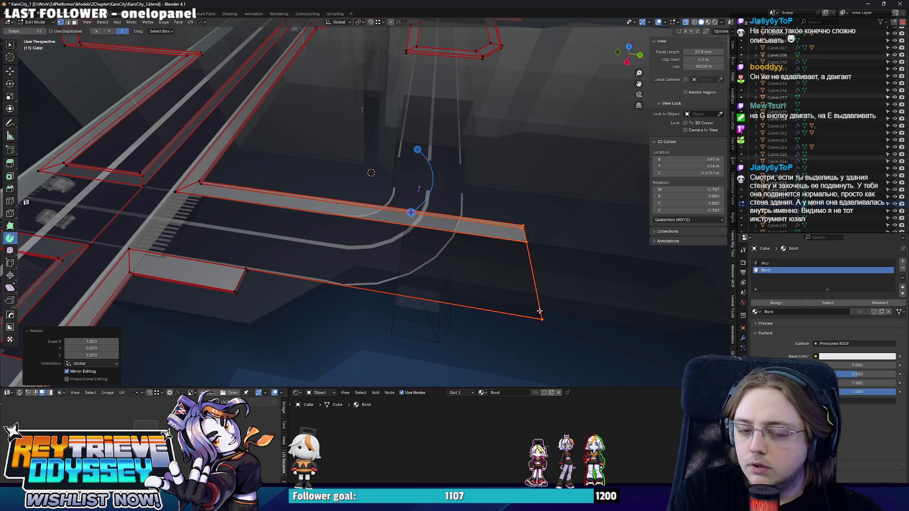
Pull the end edges back 38.4 m along Y to stop at the curved branch
key("s")
key("Escape")
key("g")
key("y")
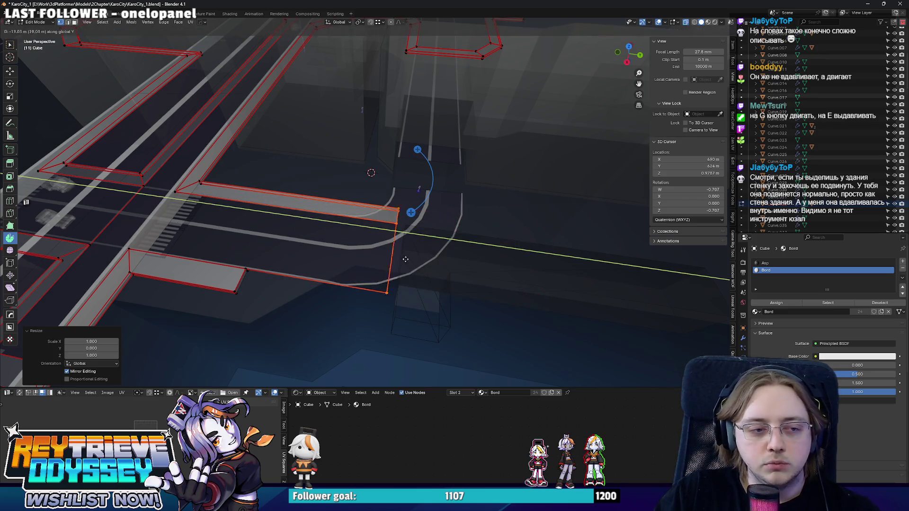
left_click(241, 269)
mouse_move(242, 269)
middle_mouse_down()
mouse_move(404, 240)
mouse_move(356, 265)
mouse_move(435, 287)
mouse_move(322, 249)
mouse_move(431, 258)
mouse_move(348, 259)
middle_mouse_up()
key("Tab")
key("Tab")
Move the selected Curve.007 points about -11.04 m along Y
key("g")
key("y")
left_click(365, 263)
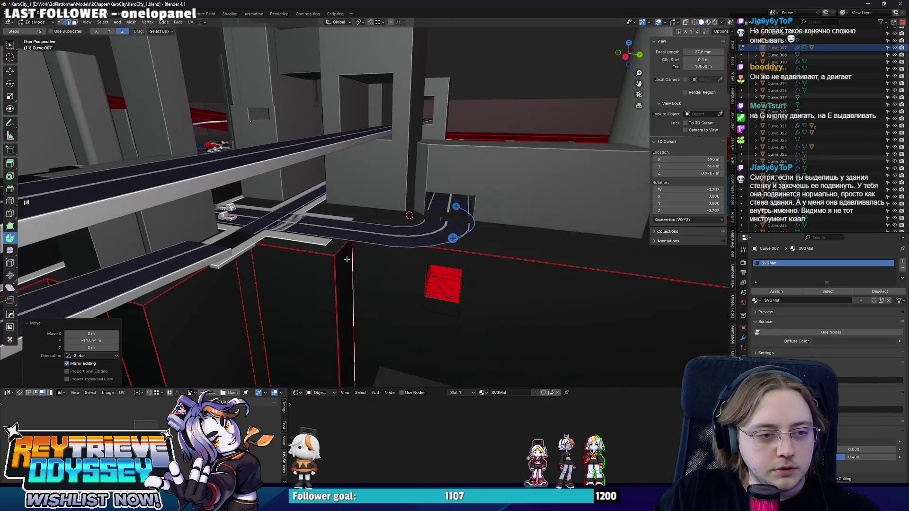
Push the lower wall face 2.51 m back along Y; a second face move is undone
key("g")
key("y")
left_click(335, 262)
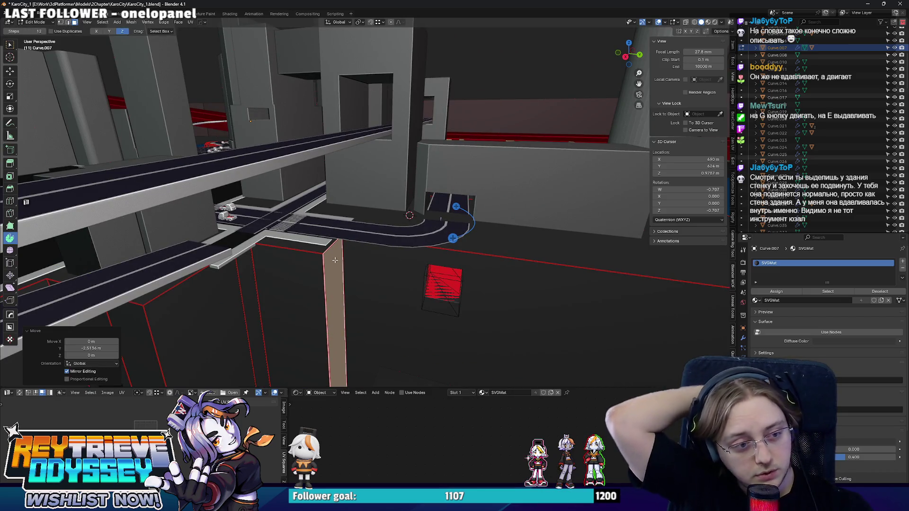
mouse_move(335, 260)
middle_mouse_down()
mouse_move(374, 219)
mouse_move(313, 221)
mouse_move(339, 227)
mouse_move(354, 246)
mouse_move(393, 239)
middle_mouse_up()
left_click(314, 221)
key("g")
key("y")
left_click(402, 238)
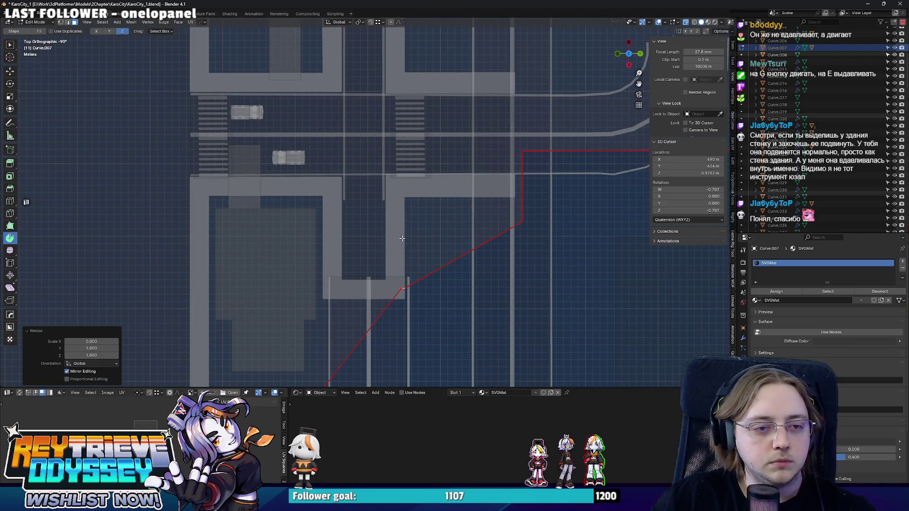
key("ctrl+z")
Move the block's outline edge along Y and square it to the sidewalk grid
middle_click_drag(403, 252, 375, 206, "shift")
key("g")
key("y")
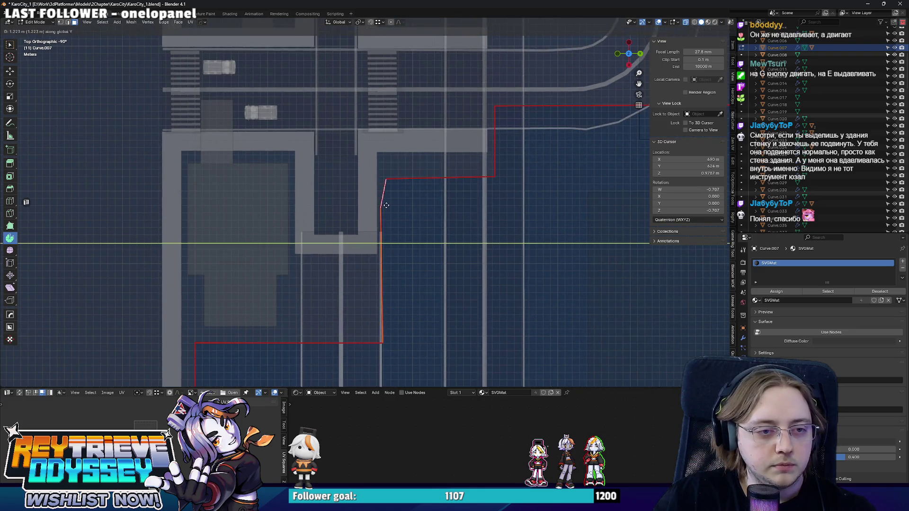
left_click(428, 195)
key("s")
key("Return")
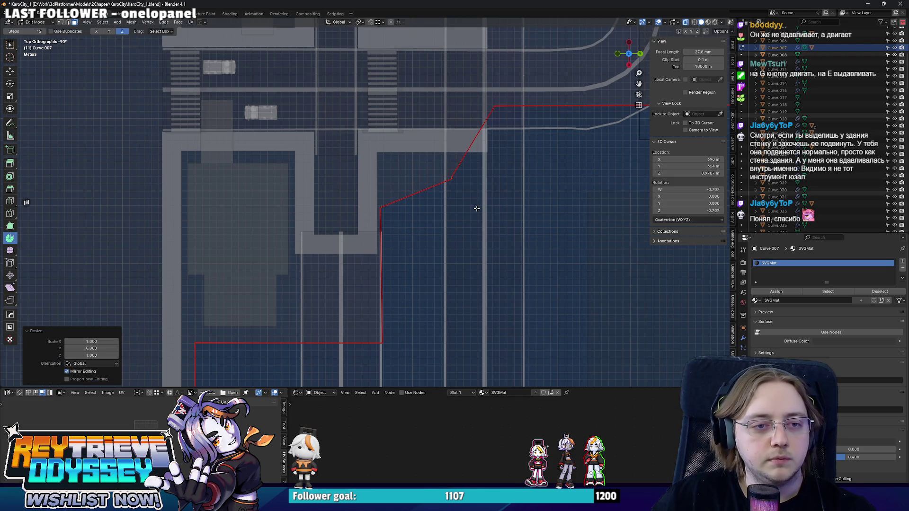
Turn off see-through display, leave Edit Mode, and orbit to inspect the block
key("alt+z")
key("Tab")
mouse_move(476, 209)
middle_mouse_down()
mouse_move(373, 166)
mouse_move(427, 157)
mouse_move(374, 216)
middle_mouse_up()
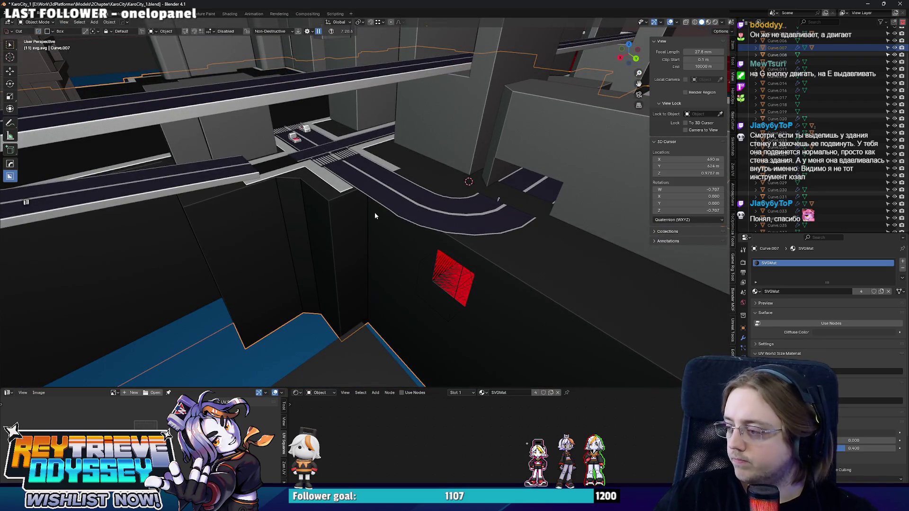
mouse_move(374, 212)
middle_mouse_down()
mouse_move(373, 178)
mouse_move(365, 195)
mouse_move(442, 219)
mouse_move(367, 235)
mouse_move(310, 226)
mouse_move(427, 191)
mouse_move(422, 218)
mouse_move(335, 252)
mouse_move(331, 226)
mouse_move(388, 246)
mouse_move(371, 208)
middle_mouse_up()
Extrude the tall block's front face outward and slide its edge along the block
left_click(371, 209)
key("Tab")
left_click(401, 229)
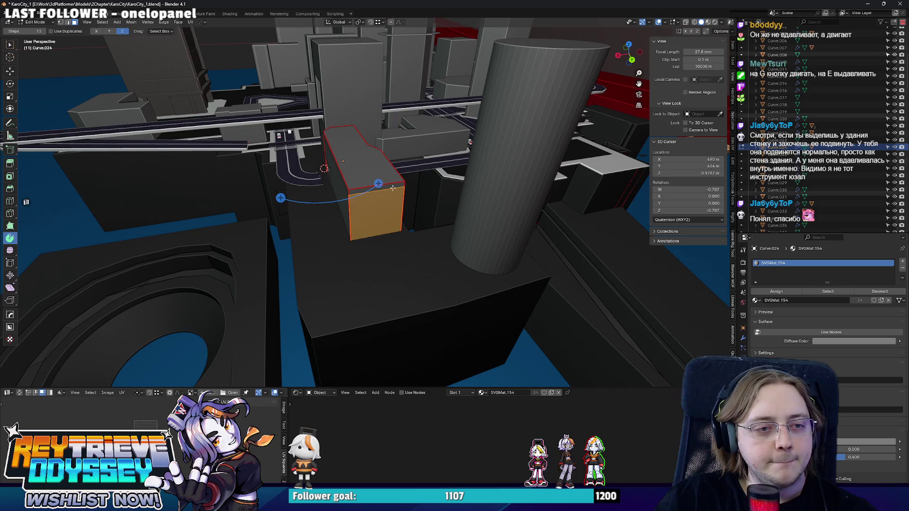
key("e")
left_click(409, 260)
mouse_move(409, 260)
middle_mouse_down()
mouse_move(379, 231)
mouse_move(397, 211)
mouse_move(446, 242)
mouse_move(436, 248)
middle_mouse_up()
key("g")
key("g")
left_click(397, 213)
Extrude the wall's side face and sweep it into a curved band around the cylinder
left_click(422, 248)
key("e")
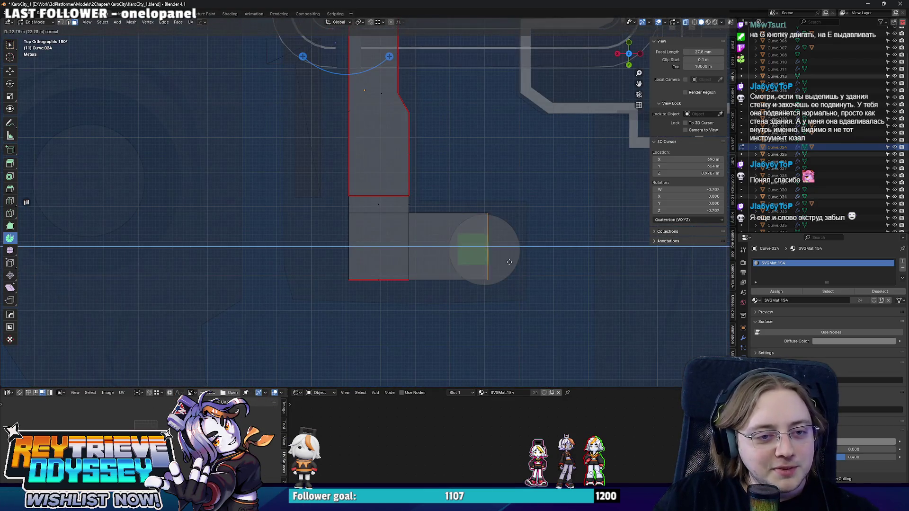
left_click(535, 263)
mouse_move(517, 254)
middle_mouse_down()
mouse_move(426, 184)
mouse_move(456, 255)
mouse_move(451, 251)
middle_mouse_up()
scroll(447, 248, "down", 5)
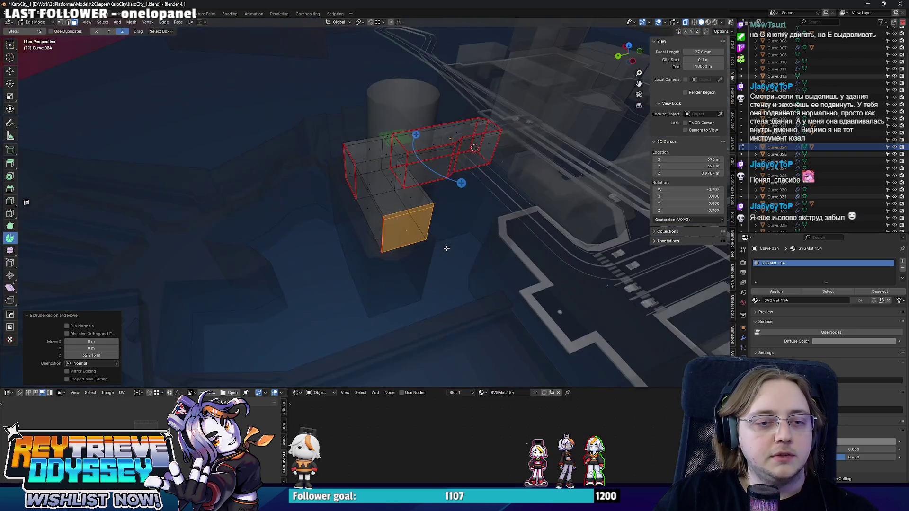
scroll(426, 261, "up", 5)
left_click_drag(528, 252, 590, 243)
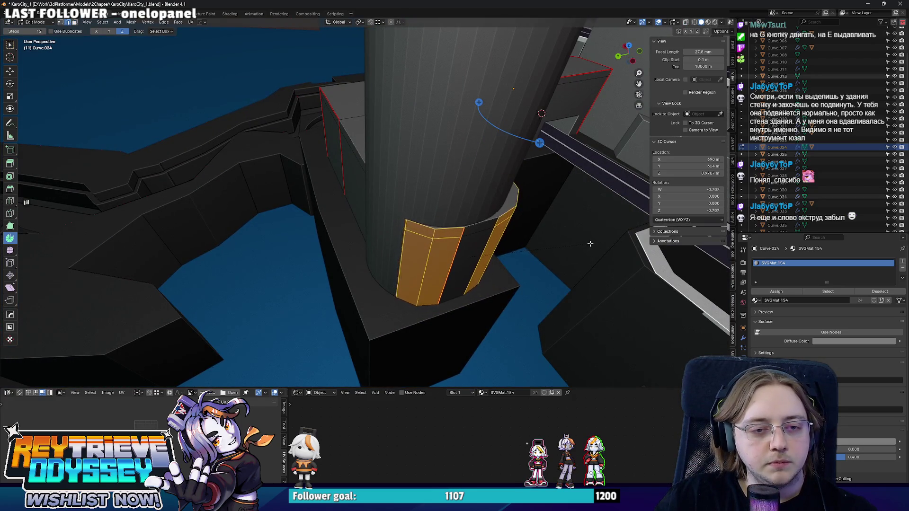
key("Tab")
left_click(453, 221)
Move the cylinder tower along Y and shrink it to 0.866 scale
mouse_move(453, 221)
middle_mouse_down()
mouse_move(397, 229)
mouse_move(394, 221)
middle_mouse_up()
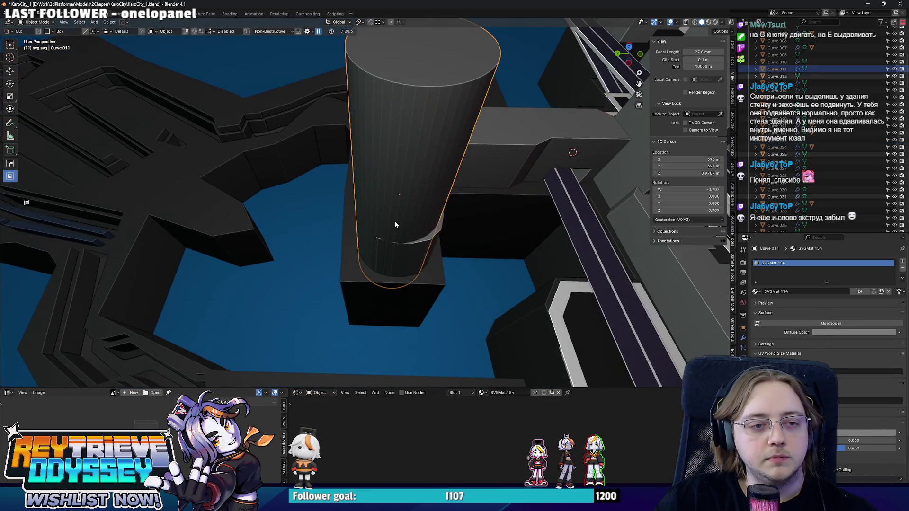
key("g")
key("y")
left_click(429, 210)
key("s")
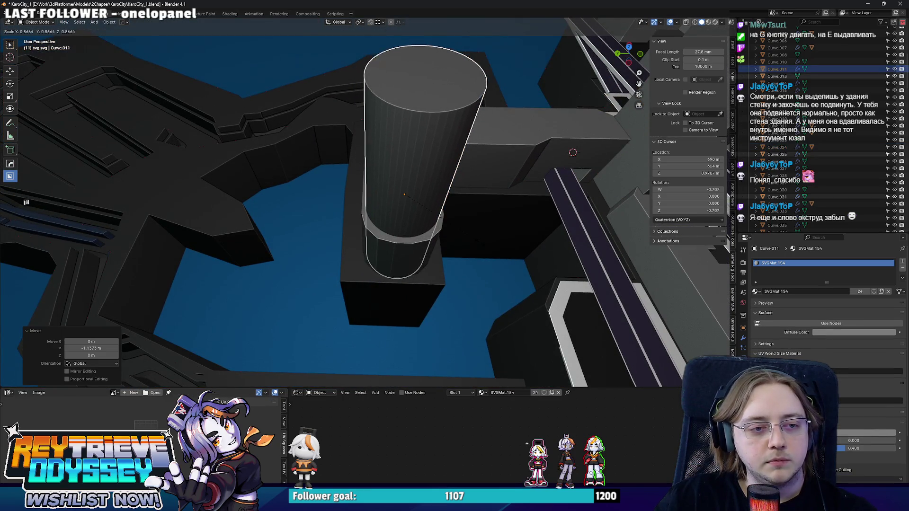
left_click(440, 214)
mouse_move(439, 214)
middle_mouse_down()
mouse_move(379, 195)
mouse_move(394, 198)
mouse_move(407, 225)
middle_mouse_up()
Fill in the front pillar face of wall Curve.024
left_click(404, 209)
key("Tab")
key("alt+a")
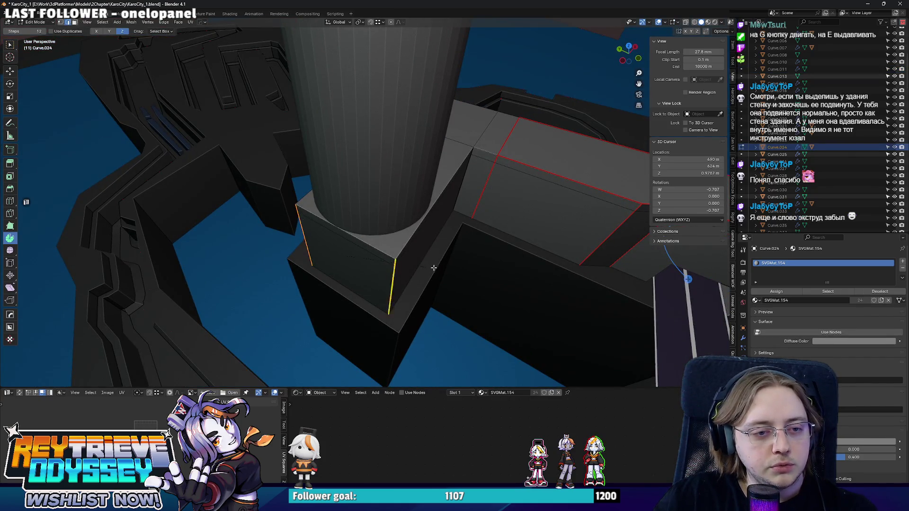
key("f")
key("Tab")
In top view, move the cylinder curve Curve.011 toward the wall corner
left_click(402, 173)
key("KP_7")
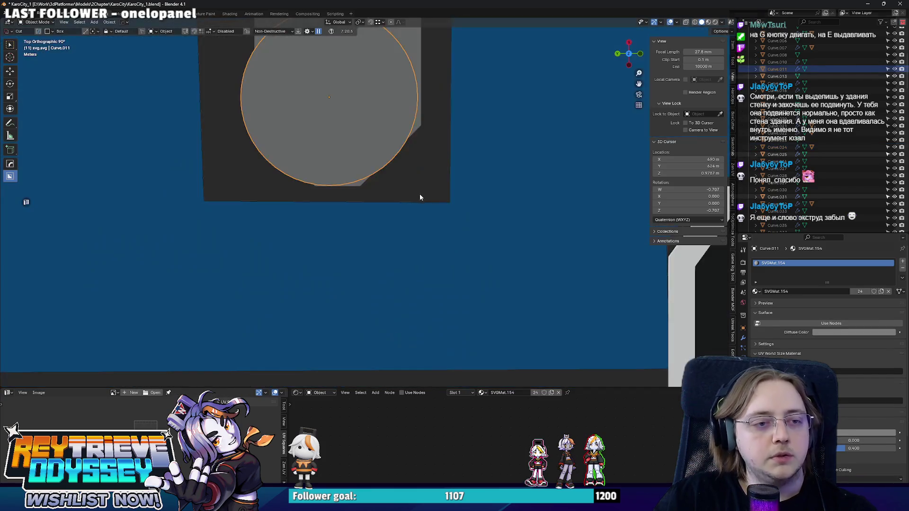
scroll(420, 197, "down", 3)
key("g")
left_click(432, 173)
scroll(431, 223, "up", 2)
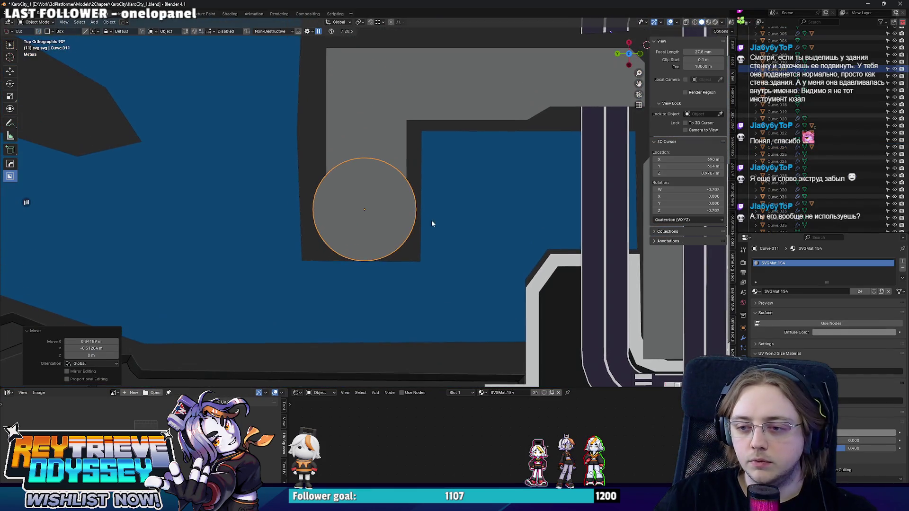
Move the selected edges of wall Curve.024 along Y
left_click(375, 95)
key("Tab")
mouse_move(375, 95)
middle_mouse_down()
mouse_move(473, 136)
mouse_move(429, 208)
middle_mouse_up()
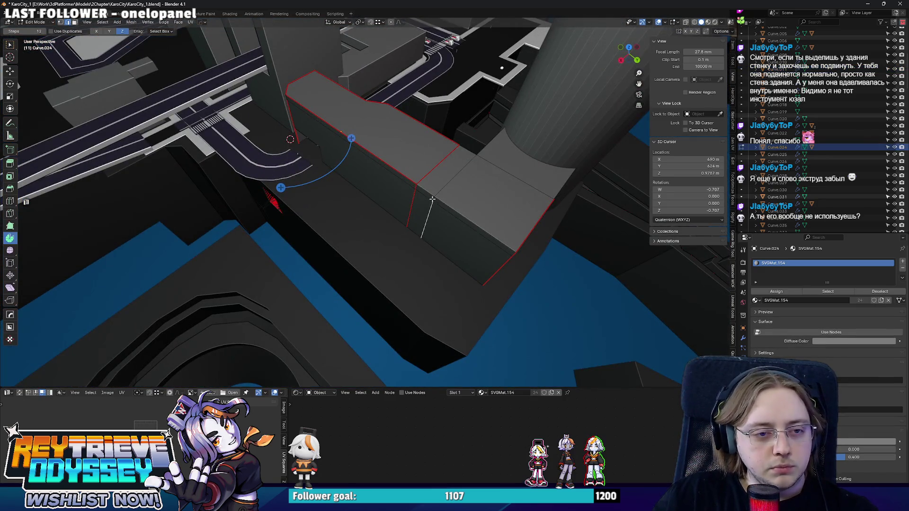
key("g")
key("y")
left_click(513, 253)
middle_click_drag(515, 254, 434, 186)
Merge the wall's overlapping vertices by distance and view the layout from above
key("g")
key("x")
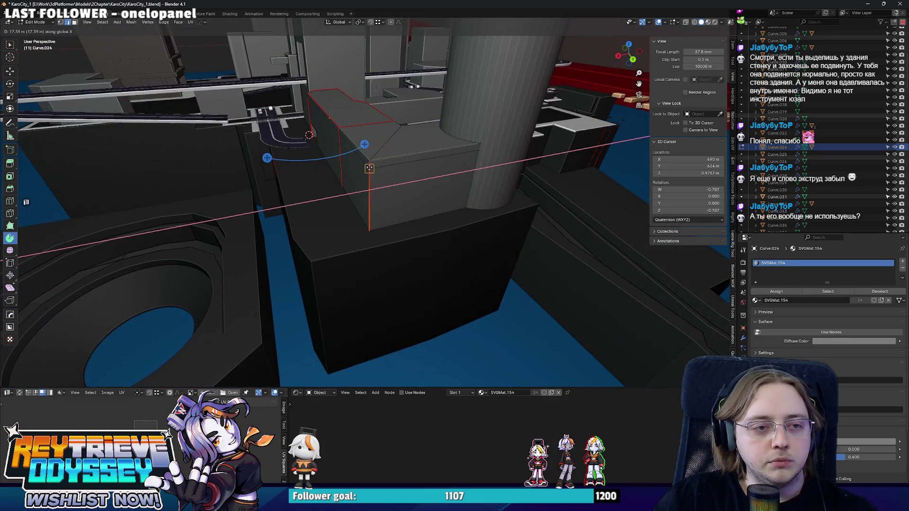
key("Escape")
key("a")
key("m")
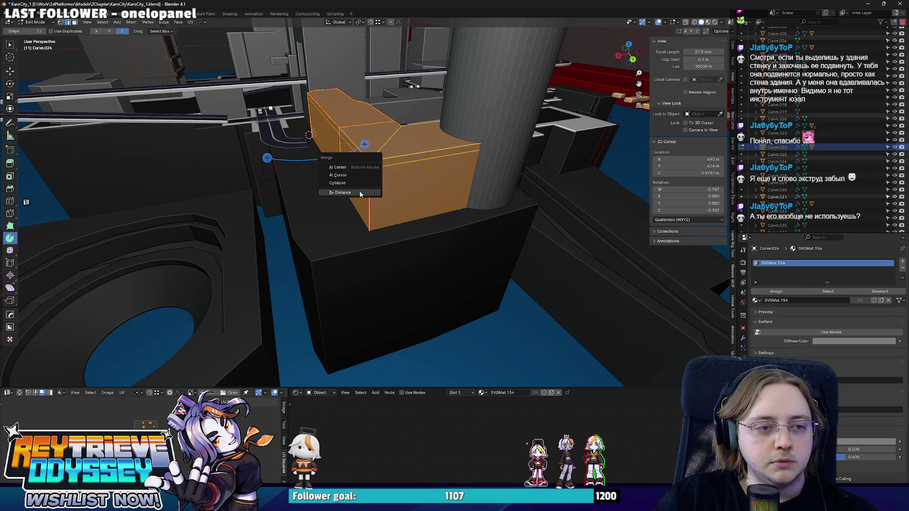
left_click(360, 193)
mouse_move(401, 173)
middle_mouse_down()
mouse_move(390, 217)
mouse_move(568, 213)
mouse_move(502, 195)
middle_mouse_up()
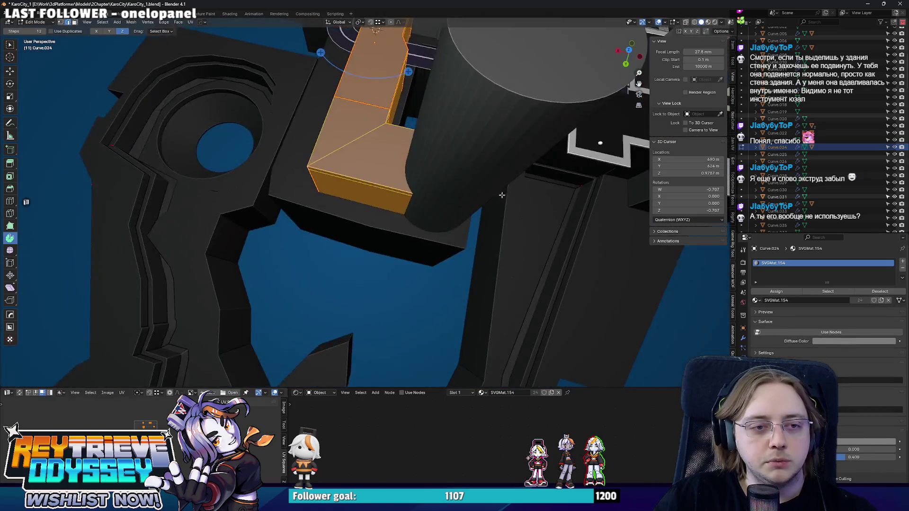
key("Tab")
key("KP_7")
left_click(441, 243)
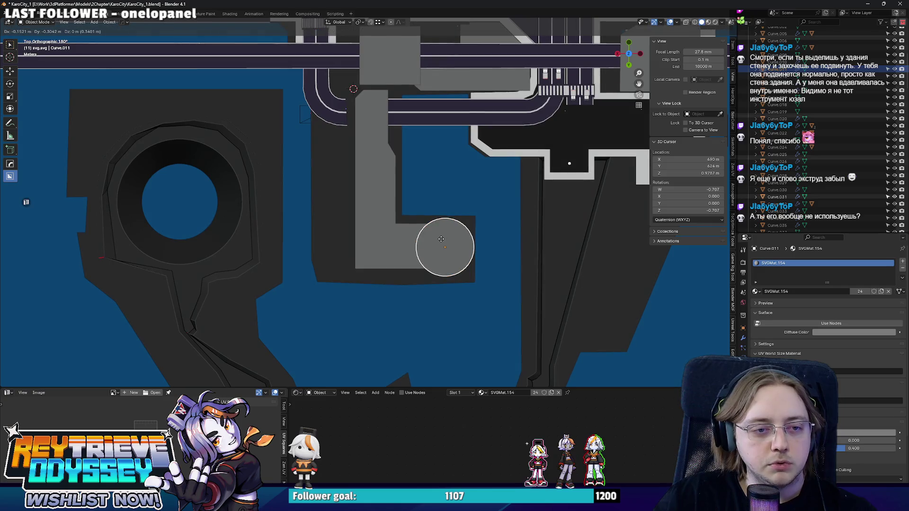
Flatten the base Curve.007's bottom edge into a straight line by scaling it 0 along Y
key("Tab")
middle_click_drag(454, 245, 421, 225, "shift")
key("z")
left_click(483, 265)
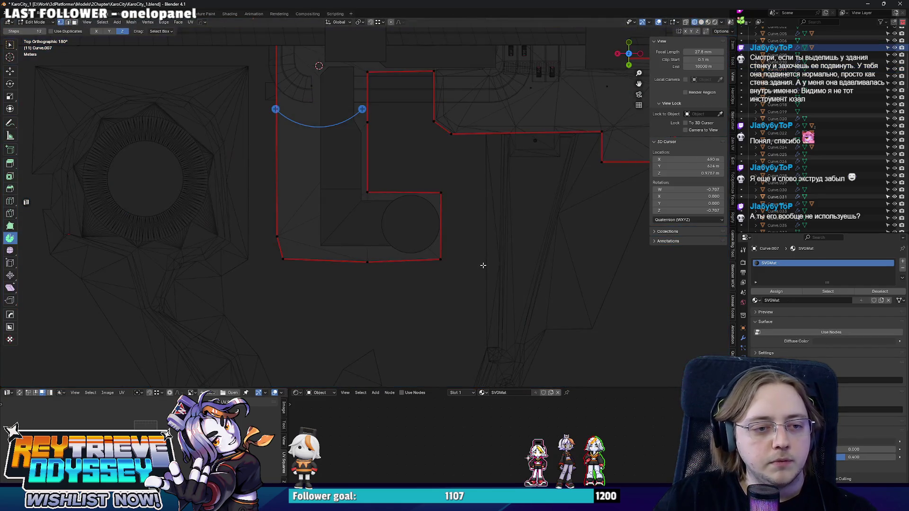
left_click(701, 22)
scroll(473, 290, "up", 2)
left_click_drag(475, 291, 229, 265)
type("sx0")
key("Return")
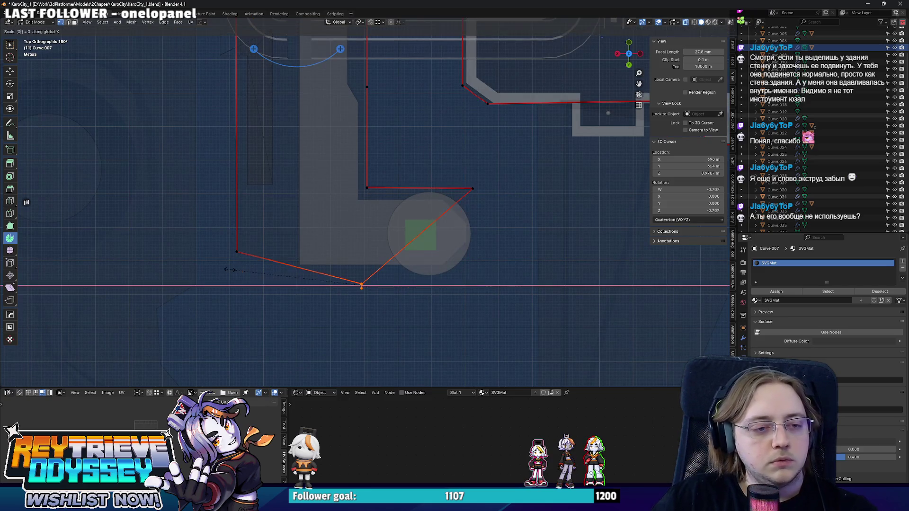
key("ctrl+z")
type("sy")
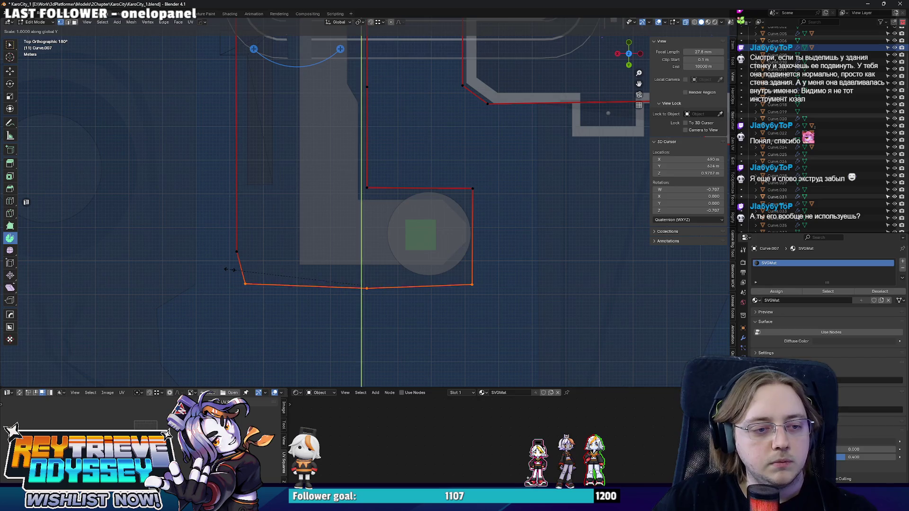
type("0")
key("Return")
Scale the base's faces to fit around the tower's column, then exit editing
key("alt+z")
scroll(294, 266, "up", 2)
key("Tab")
scroll(299, 261, "down", 1)
mouse_move(302, 255)
middle_mouse_down()
mouse_move(367, 239)
mouse_move(373, 248)
mouse_move(358, 230)
middle_mouse_up()
scroll(359, 230, "up", 3)
key("Tab")
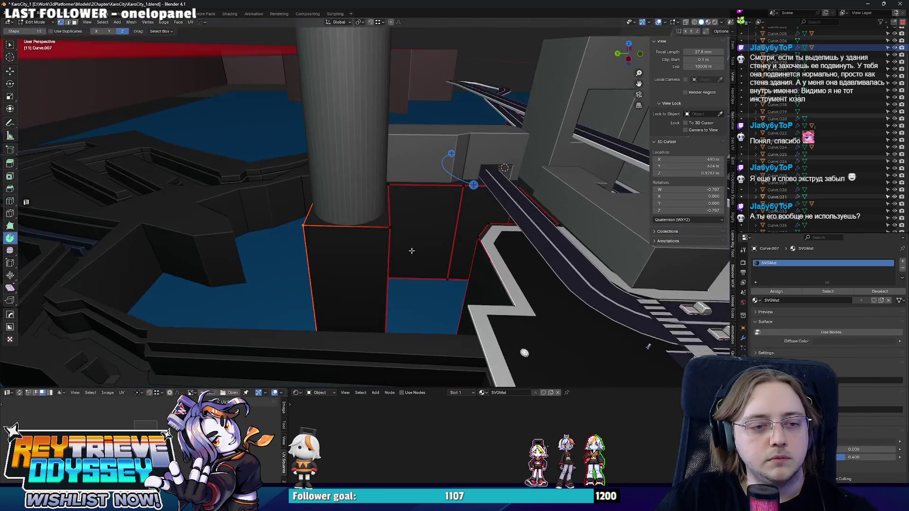
key("s")
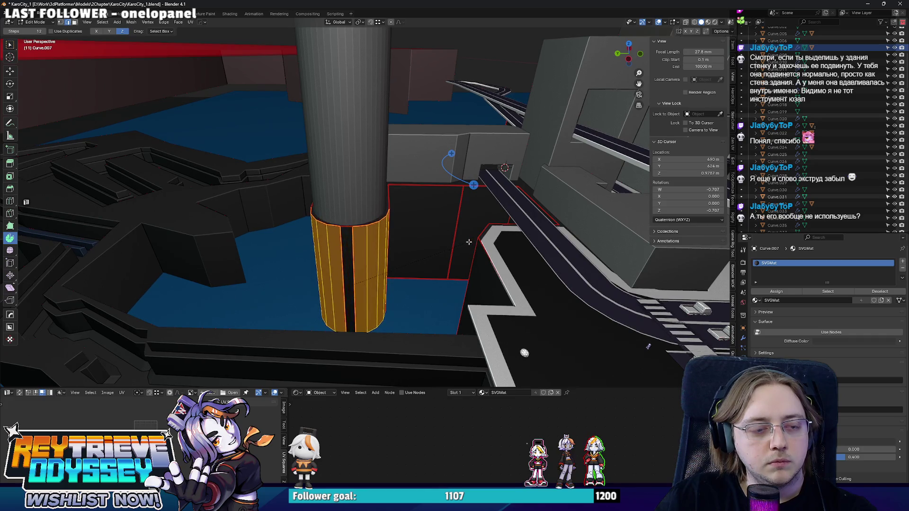
left_click(468, 242)
key("Tab")
mouse_move(468, 242)
middle_mouse_down()
mouse_move(333, 200)
mouse_move(416, 195)
mouse_move(349, 187)
mouse_move(307, 127)
mouse_move(356, 163)
mouse_move(362, 249)
middle_mouse_up()
Add an edge ring near the top of Curve.011 and scale the top ring wider
left_click(364, 222)
key("Tab")
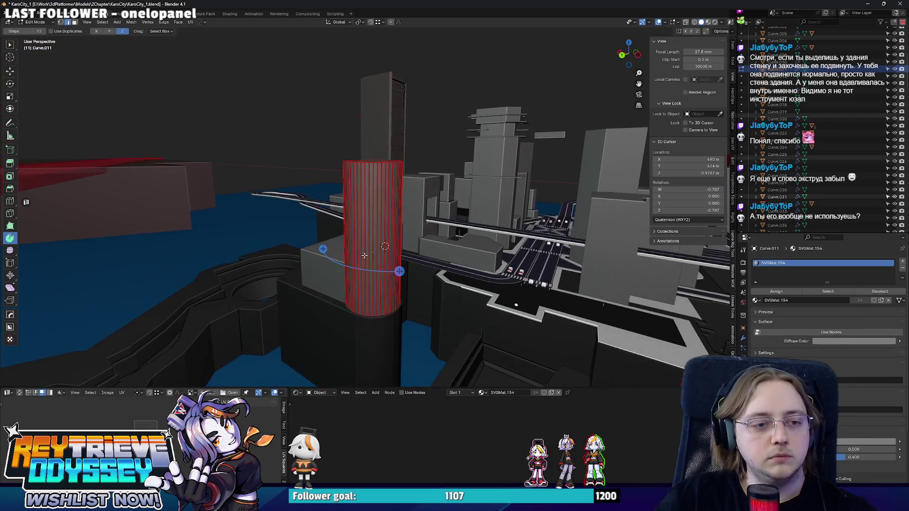
left_click(352, 238)
scroll(426, 190, "up", 2)
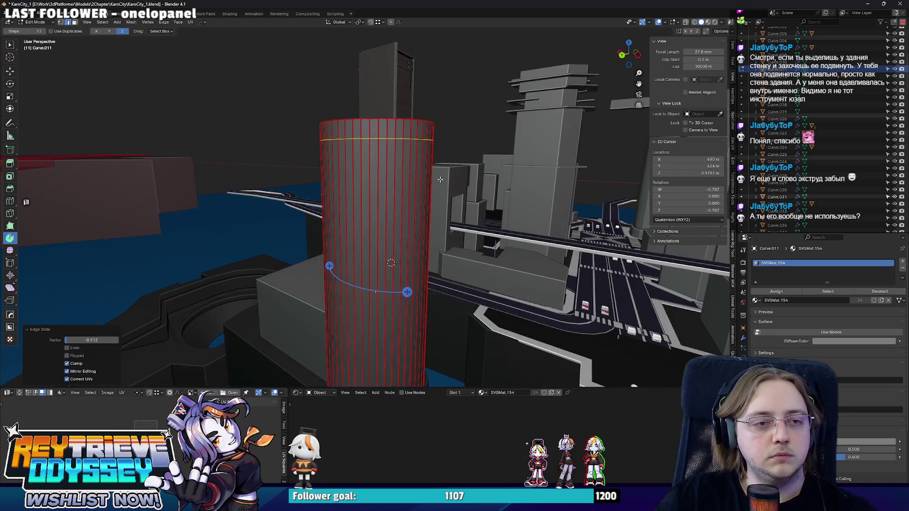
key("s")
left_click(449, 186)
Shrink the ring below the rim inward horizontally and lower it along Z to form a groove
key("g")
key("g")
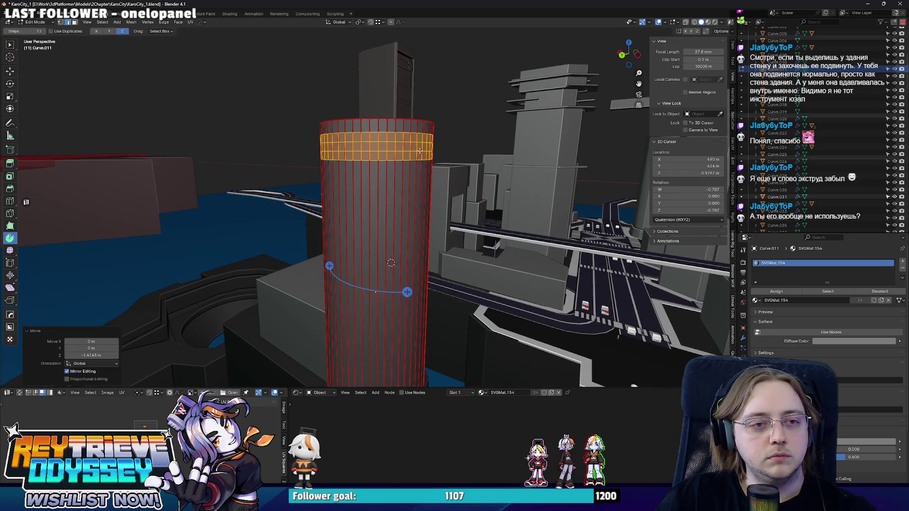
key("s")
key("shift+z")
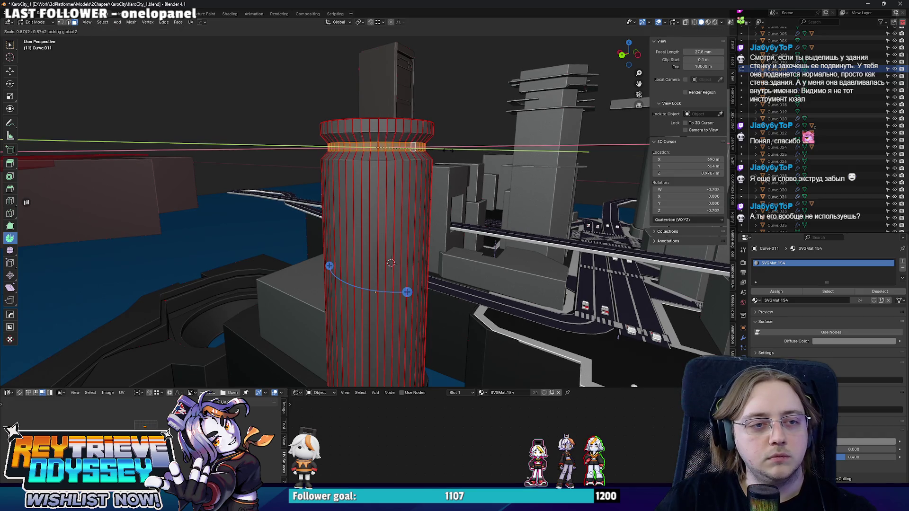
left_click(445, 150)
key("g")
key("z")
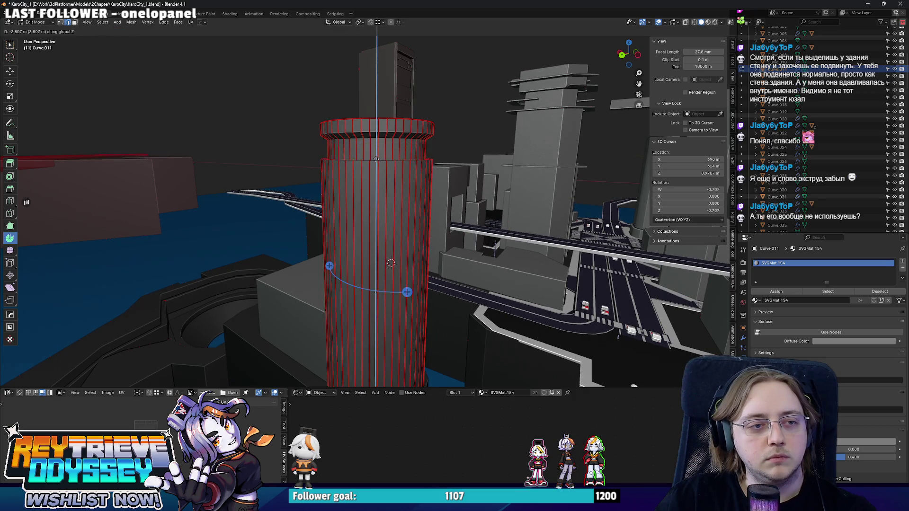
left_click(378, 147)
key("Tab")
middle_click_drag(397, 172, 354, 154)
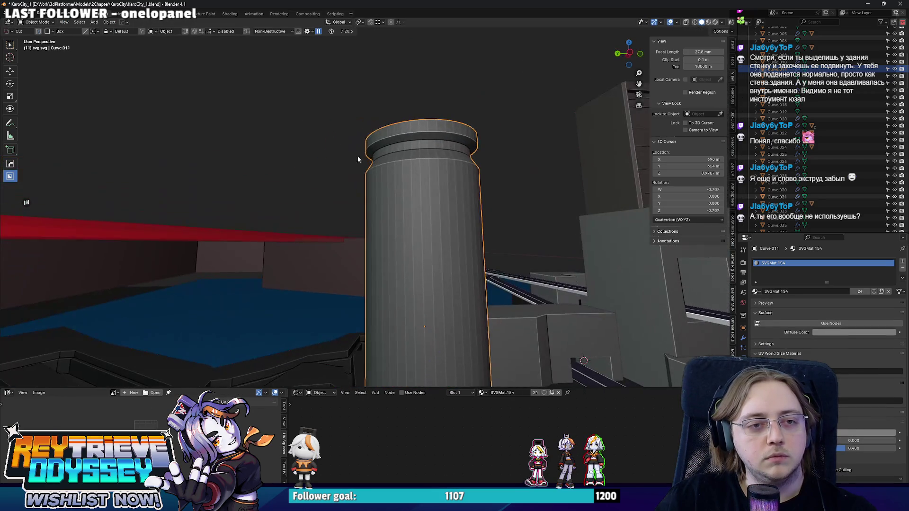
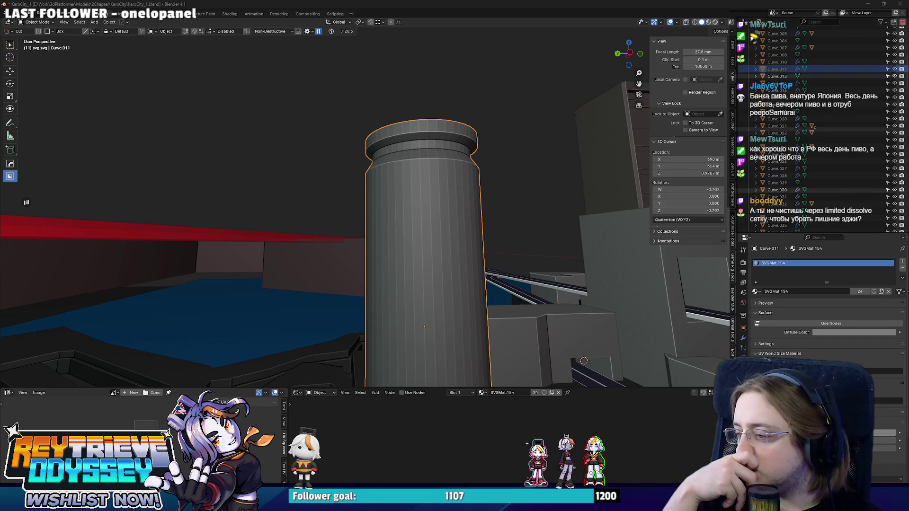
Apply Limited Dissolve to the tall column's mesh to strip its redundant edges
middle_click_drag(616, 142, 531, 188)
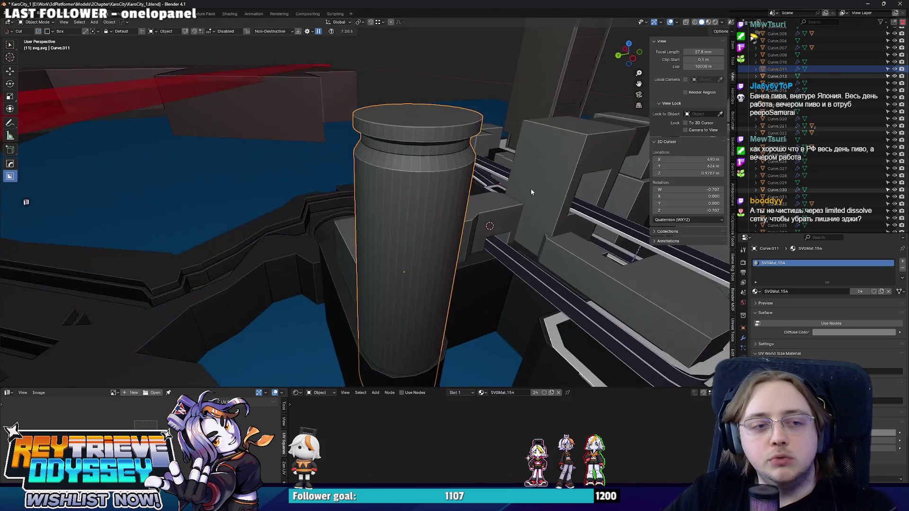
key("Tab")
key("q")
key("Escape")
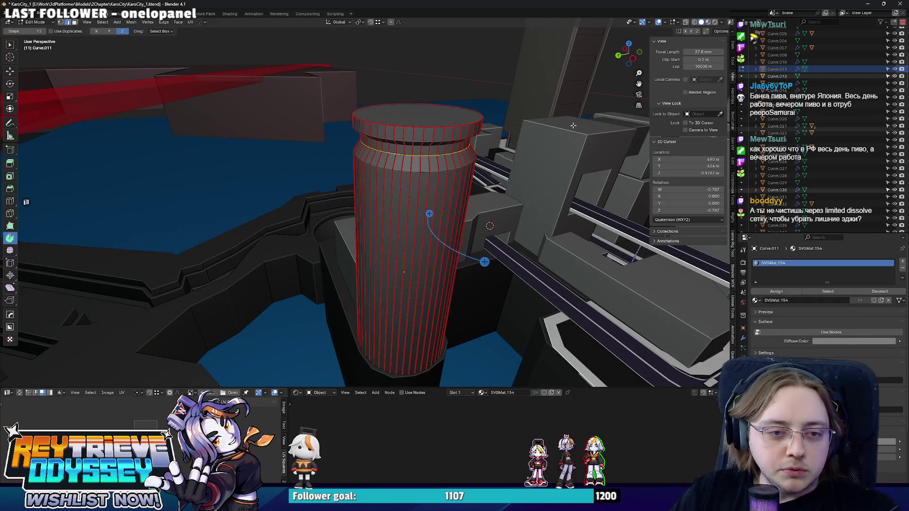
key("ctrl+q")
left_click(504, 225)
mouse_move(486, 212)
middle_mouse_down()
mouse_move(451, 191)
mouse_move(426, 217)
middle_mouse_up()
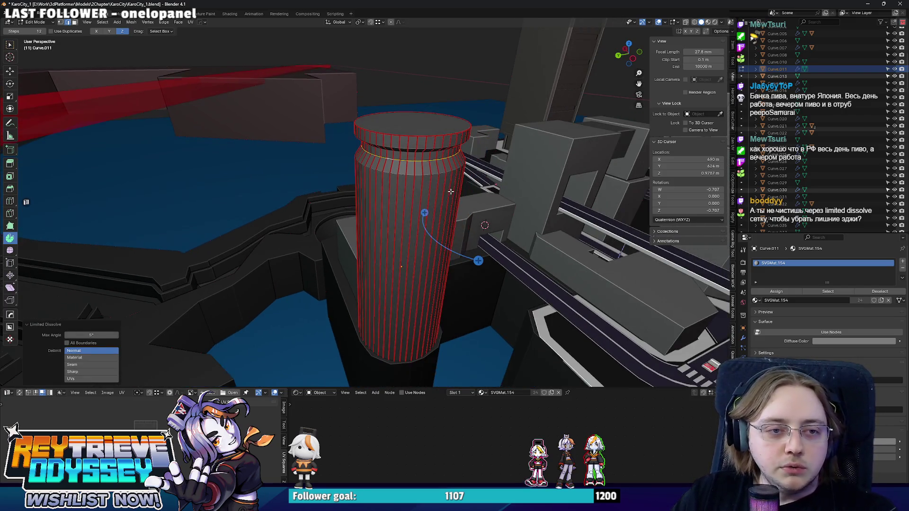
key("Tab")
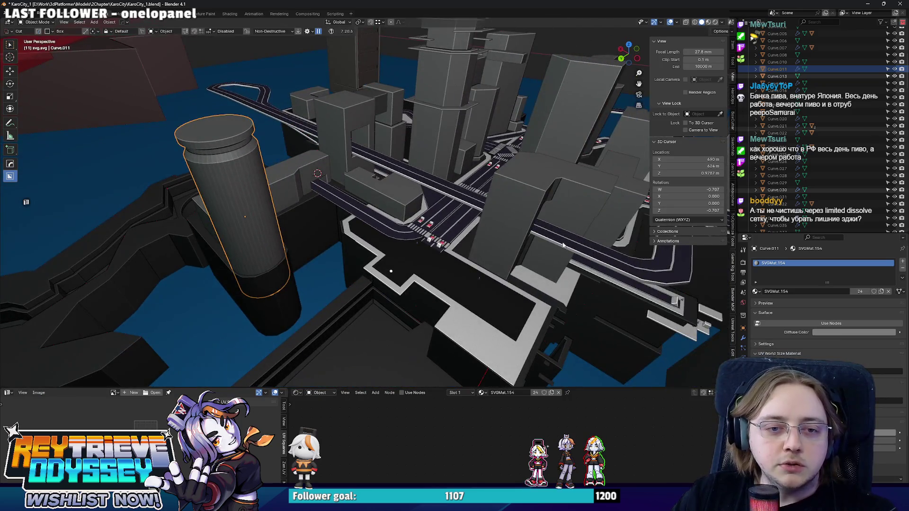
Move over to the road crossing and select the road strip below the crosswalk
middle_click_drag(564, 245, 549, 238)
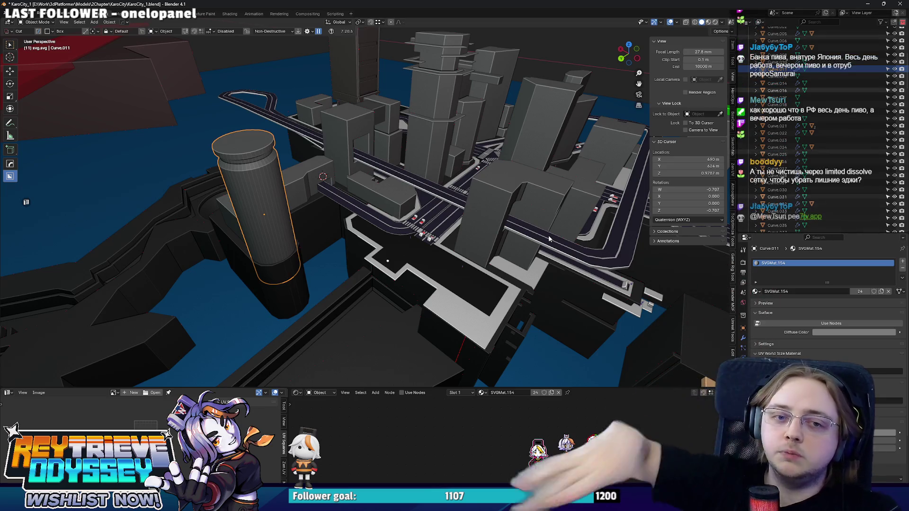
middle_click_drag(553, 237, 585, 253, "shift")
mouse_move(449, 222)
middle_mouse_down()
mouse_move(449, 232)
mouse_move(401, 215)
mouse_move(352, 165)
mouse_move(415, 203)
mouse_move(433, 240)
mouse_move(419, 237)
mouse_move(447, 232)
middle_mouse_up()
scroll(449, 232, "up", 8)
left_click(425, 239)
scroll(418, 206, "up", 3)
scroll(433, 240, "down", 3)
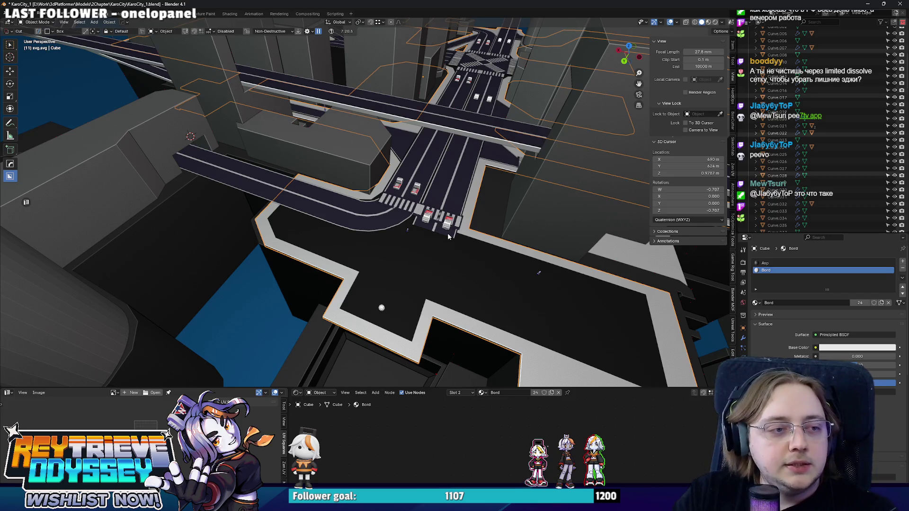
left_click(450, 184)
Shift the road strip's end edges along Y, viewed from the top
left_click(743, 337)
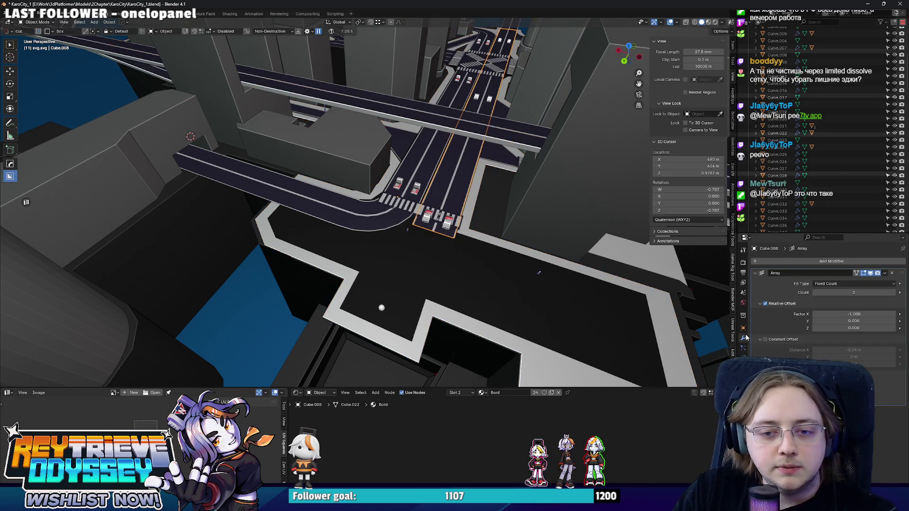
key("Tab")
key("KP_7")
key("g")
key("y")
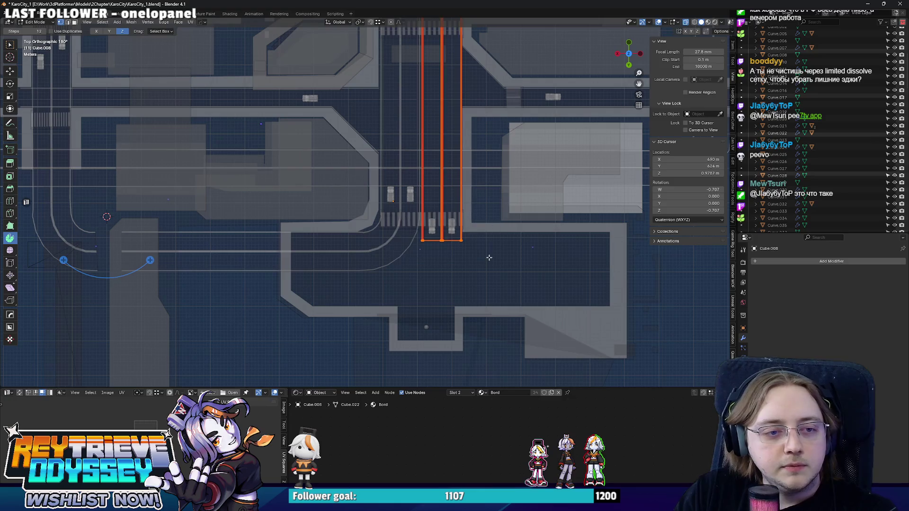
left_click(442, 227)
key("alt+z")
scroll(441, 226, "up", 2)
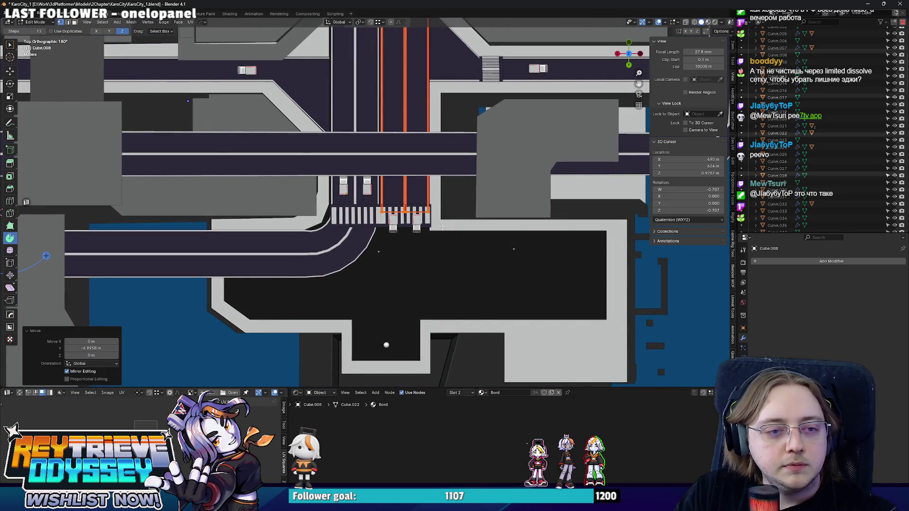
Spin the end edges into a 90° curve and adjust the spin's centre
mouse_move(509, 258)
left_mouse_down()
mouse_move(502, 272)
mouse_move(452, 284)
left_mouse_up()
left_click(96, 318)
type("90")
key("Return")
scroll(450, 190, "up", 2)
middle_click_drag(336, 214, 349, 215, "shift")
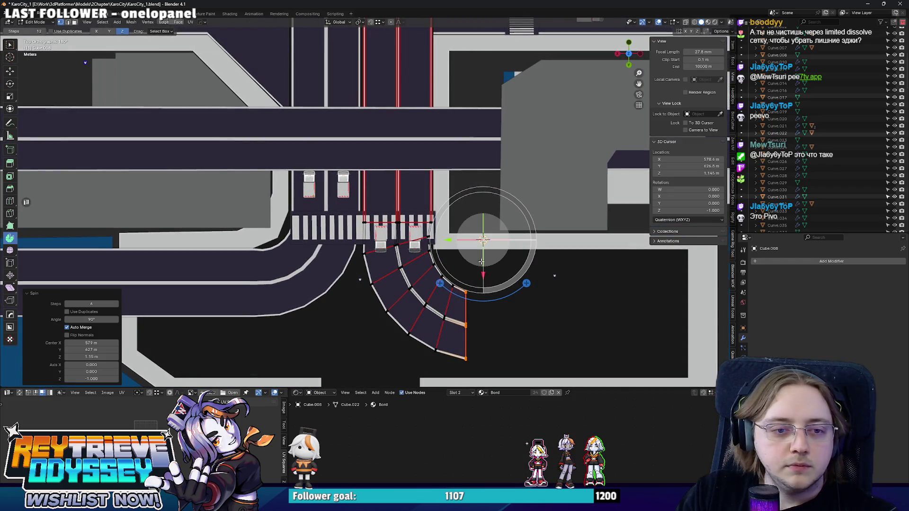
mouse_move(483, 274)
left_mouse_down()
mouse_move(483, 240)
mouse_move(463, 241)
mouse_move(464, 252)
left_mouse_up()
Extrude the curve's end edge along X into a new straight road stretch
key("e")
key("x")
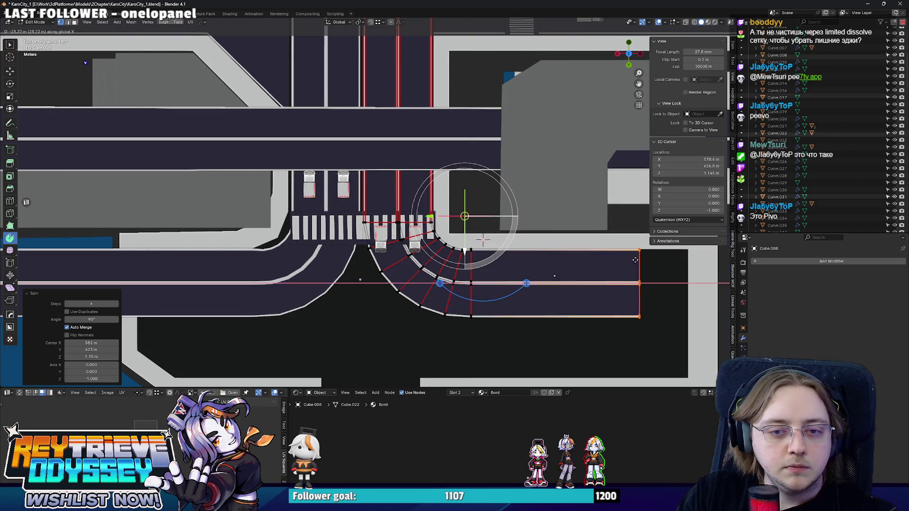
left_click(622, 256)
middle_click_drag(623, 255, 347, 193)
key("Tab")
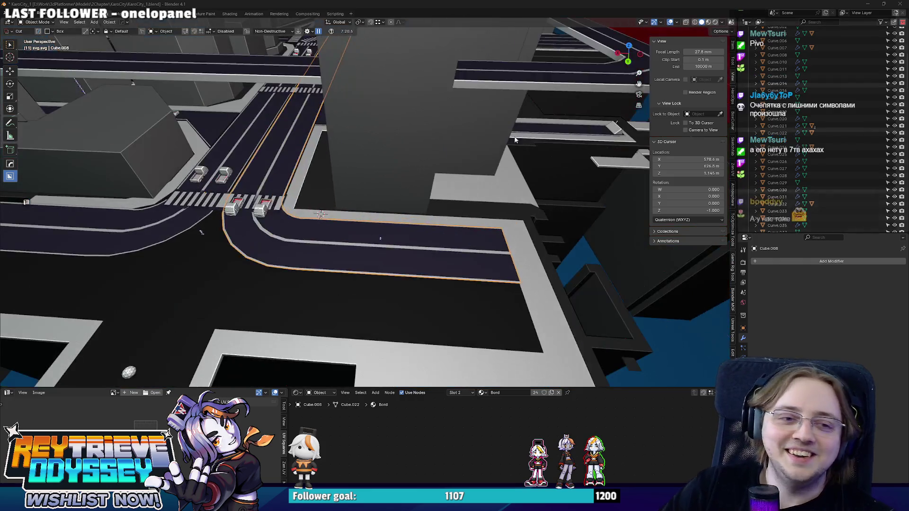
Add a centred edge loop across the straight road stretch
scroll(474, 165, "up", 5)
key("KP_7")
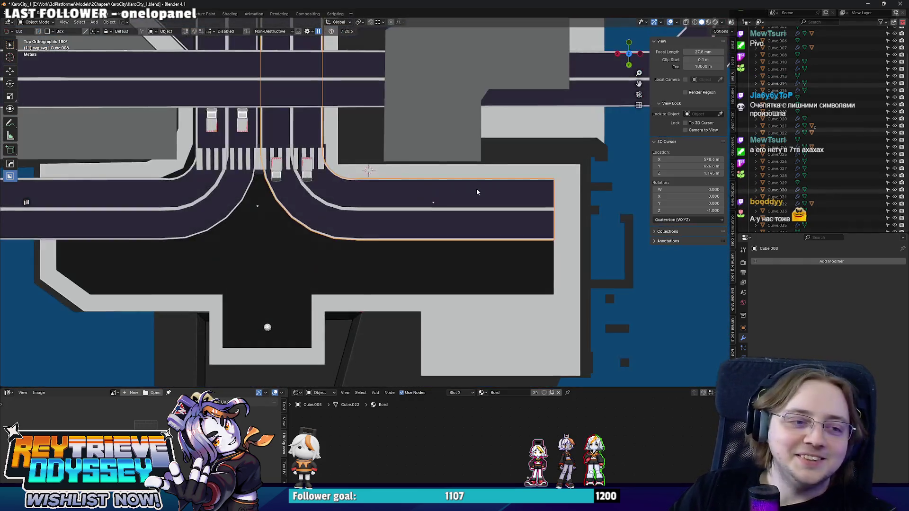
key("Tab")
middle_click_drag(476, 188, 411, 195)
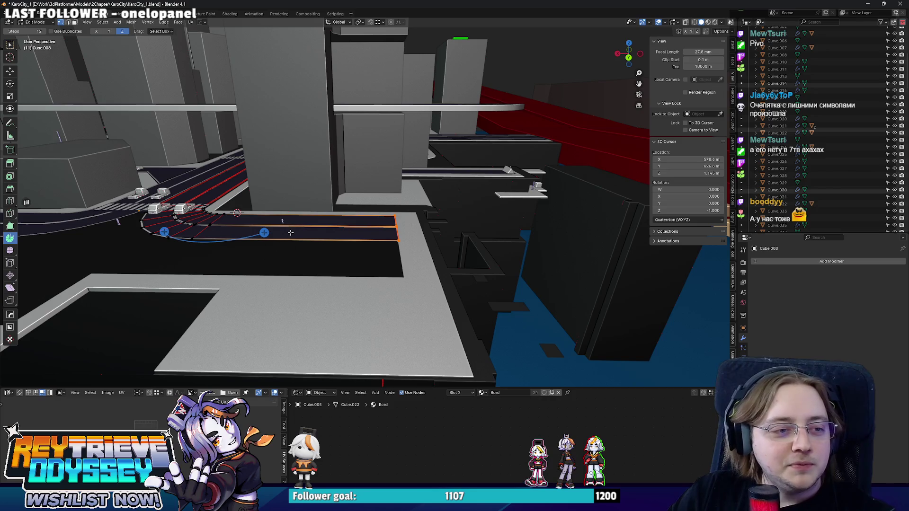
middle_click_drag(291, 233, 286, 210)
key("ctrl+r")
left_click(290, 208)
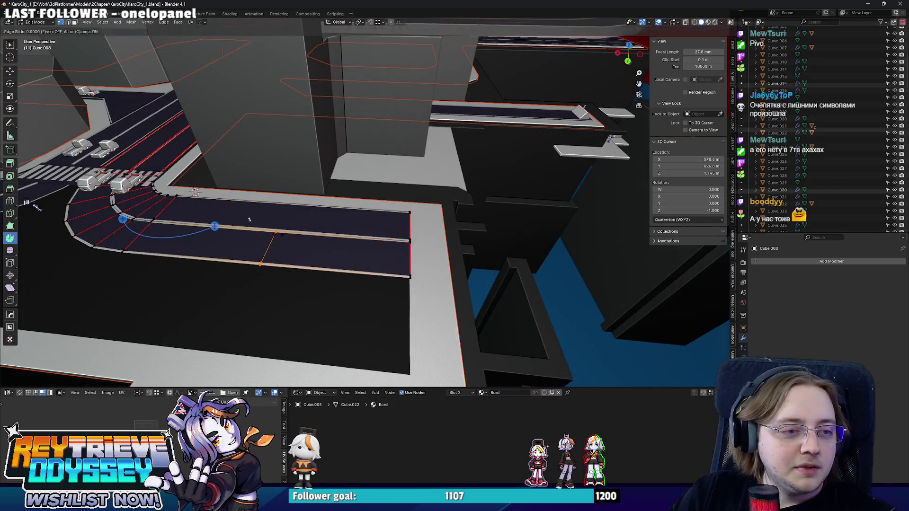
right_click(289, 208)
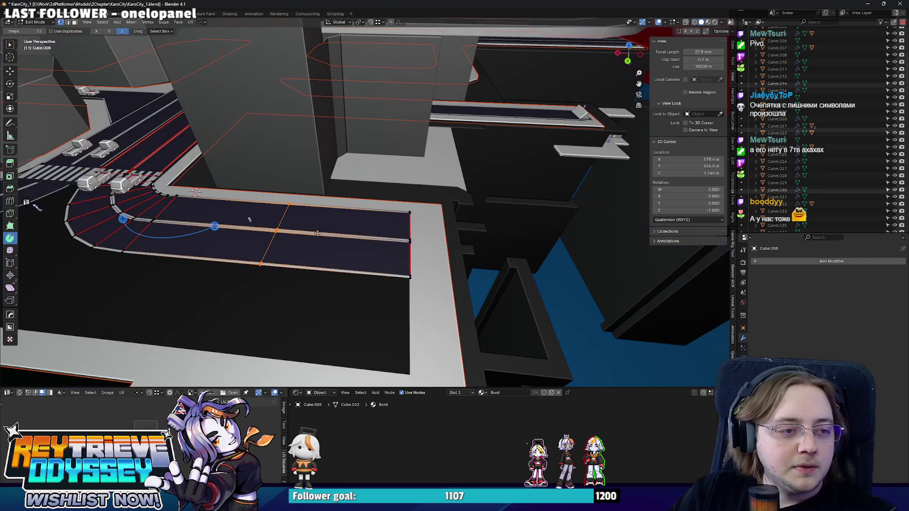
Raise the new edge loop vertically and place the 3D cursor as the next pivot
key("g")
key("x")
key("z")
mouse_move(262, 223)
middle_mouse_down()
mouse_move(401, 203)
mouse_move(421, 279)
middle_mouse_up()
left_click(403, 199)
right_click(395, 250, "shift")
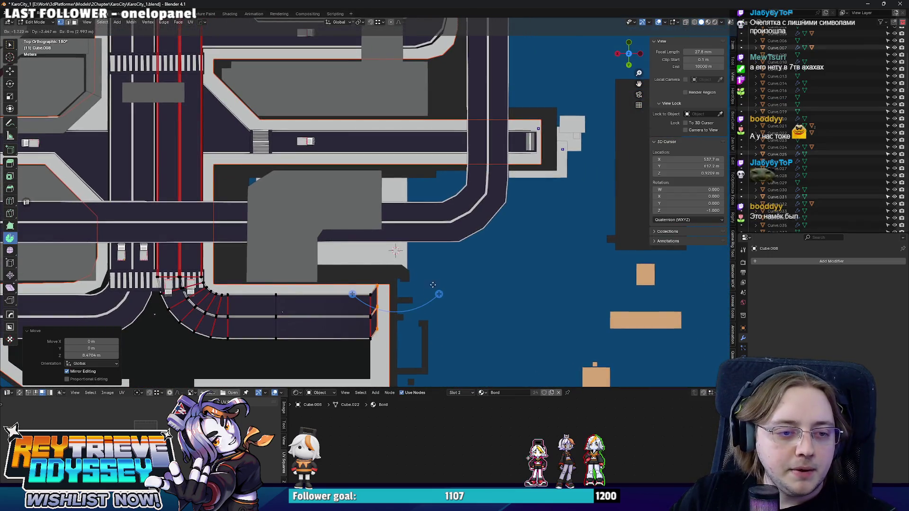
Spin the raised road end through a second 90° curve and reposition its centre
left_click_drag(439, 294, 428, 208)
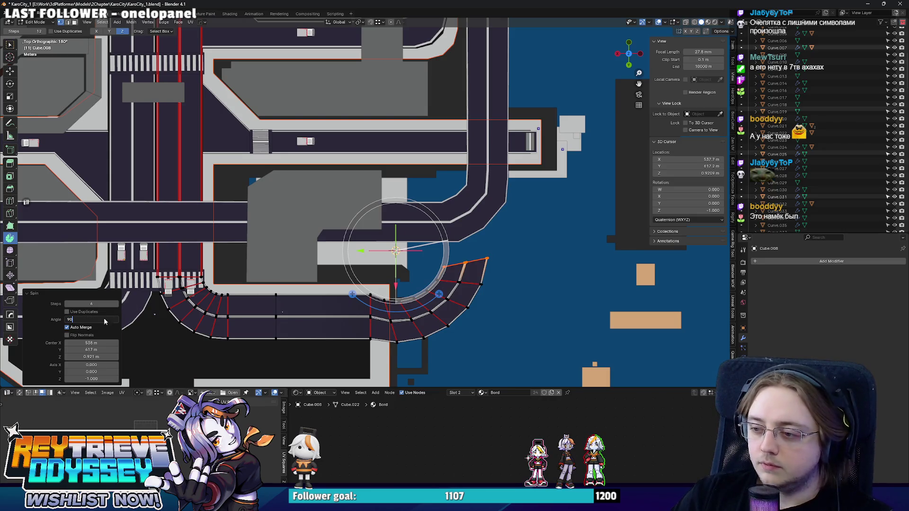
key("Return")
middle_click_drag(391, 249, 371, 227, "shift")
mouse_move(342, 229)
left_mouse_down()
mouse_move(383, 215)
mouse_move(301, 138)
left_mouse_up()
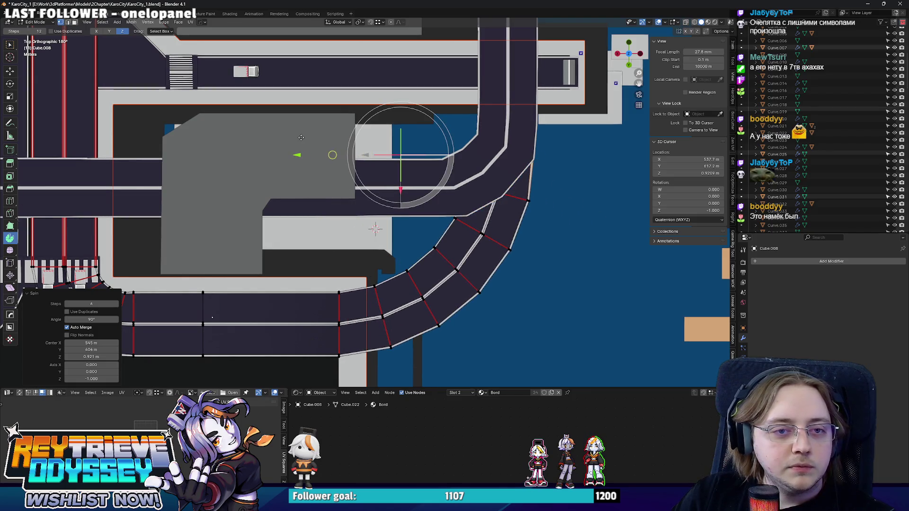
mouse_move(301, 137)
middle_mouse_down()
mouse_move(399, 236)
mouse_move(447, 172)
middle_mouse_up()
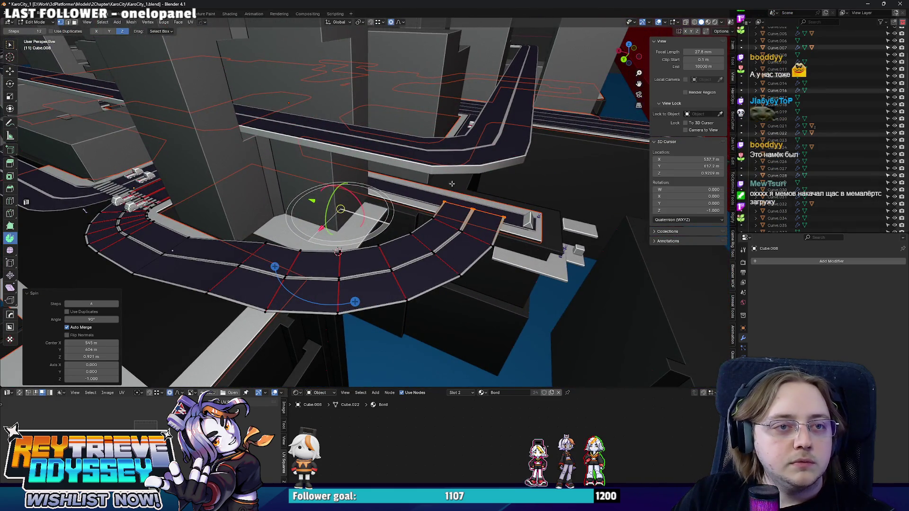
Switch proportional editing to a Linear falloff
key("g")
key("Escape")
left_click(400, 22)
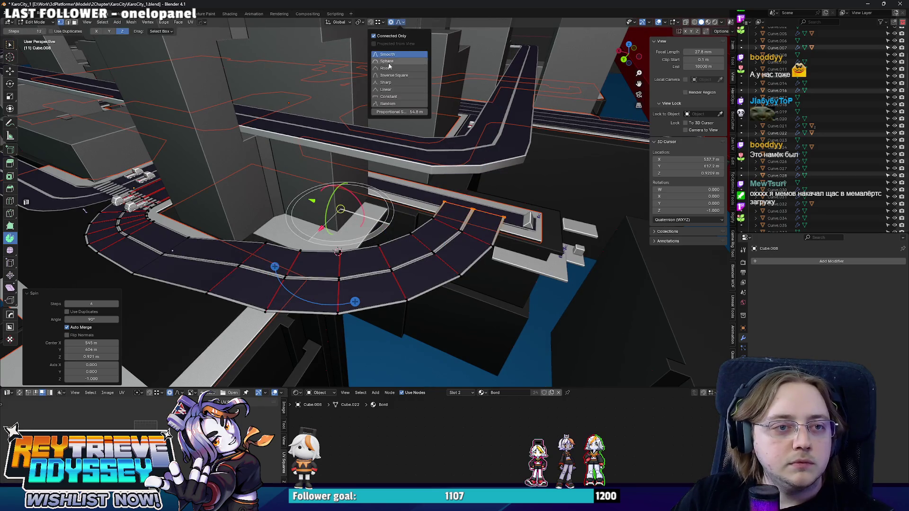
left_click(386, 89)
middle_click_drag(551, 244, 559, 264)
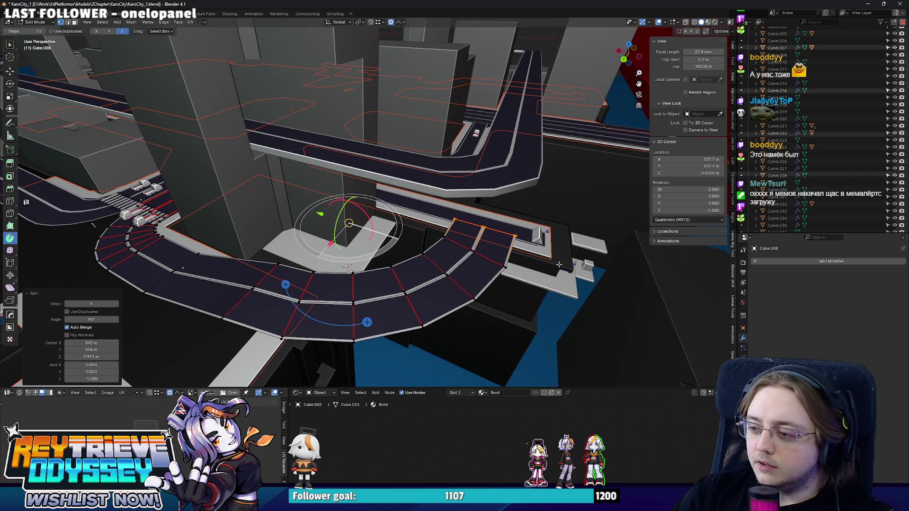
Lift the second curve vertically with proportional falloff into a ramp
key("g")
key("z")
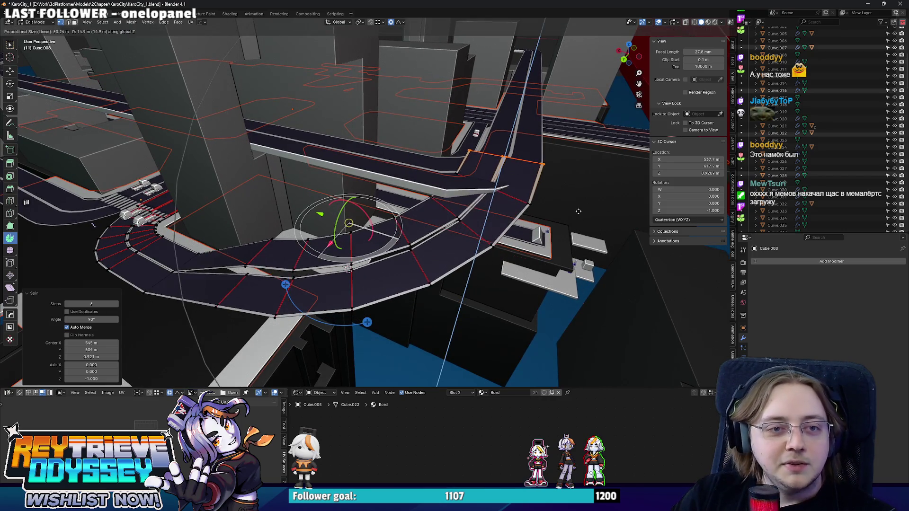
scroll(573, 211, "down", 4)
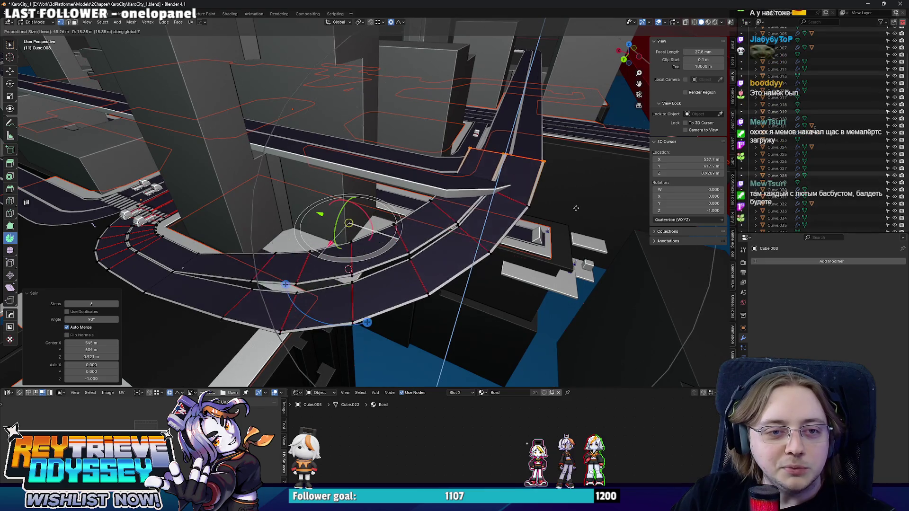
scroll(566, 208, "up", 3)
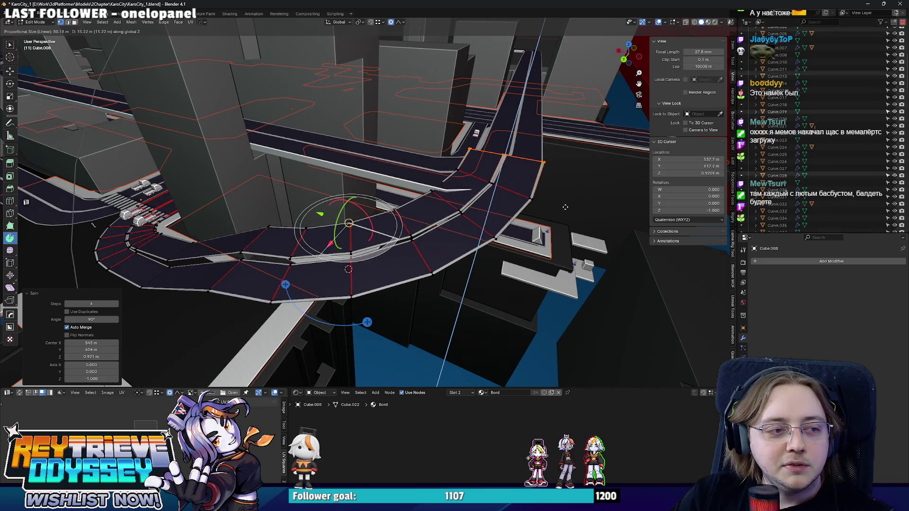
left_click(566, 213)
middle_click_drag(566, 212, 460, 218)
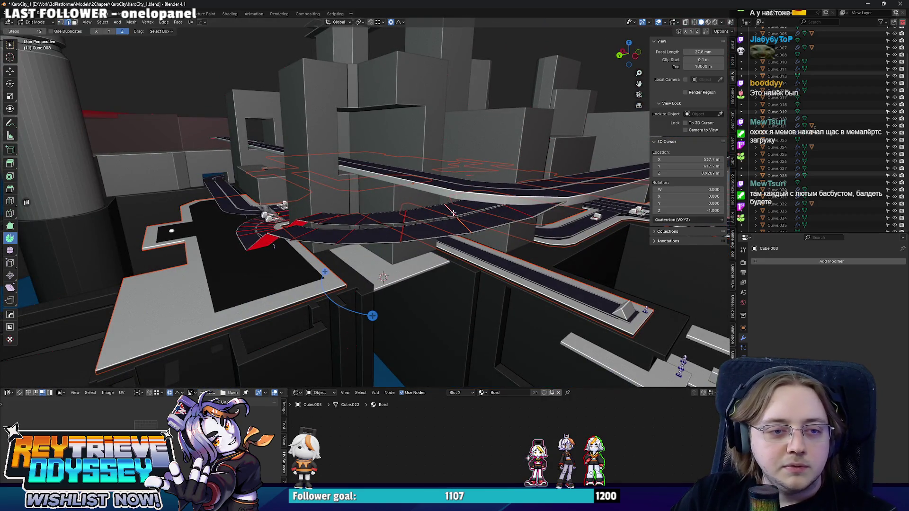
key("g")
key("z")
scroll(454, 208, "up", 10)
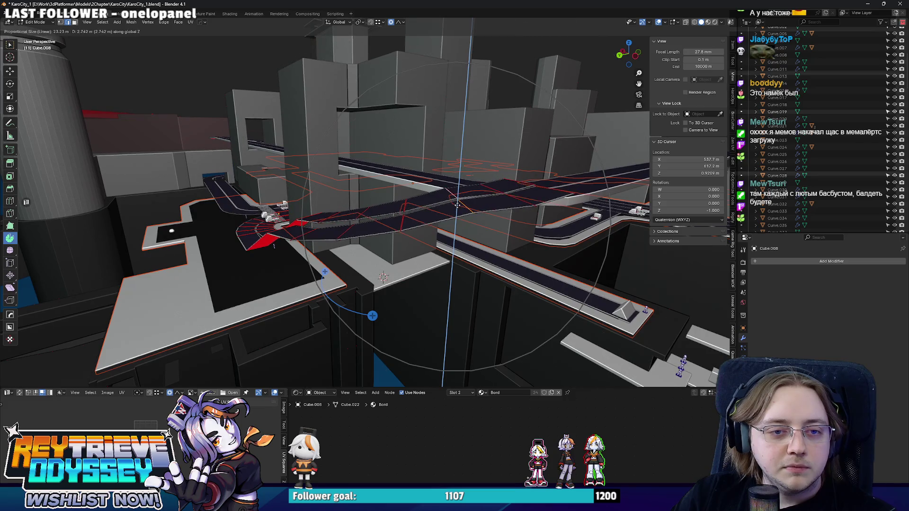
left_click(457, 204)
mouse_move(458, 206)
middle_mouse_down()
mouse_move(464, 224)
mouse_move(452, 224)
mouse_move(428, 264)
middle_mouse_up()
Lower the ramp slightly and fine-tune its position, then exit Edit Mode
key("alt+z")
key("alt+z")
key("g")
key("z")
scroll(451, 220, "down", 10)
left_click(450, 215)
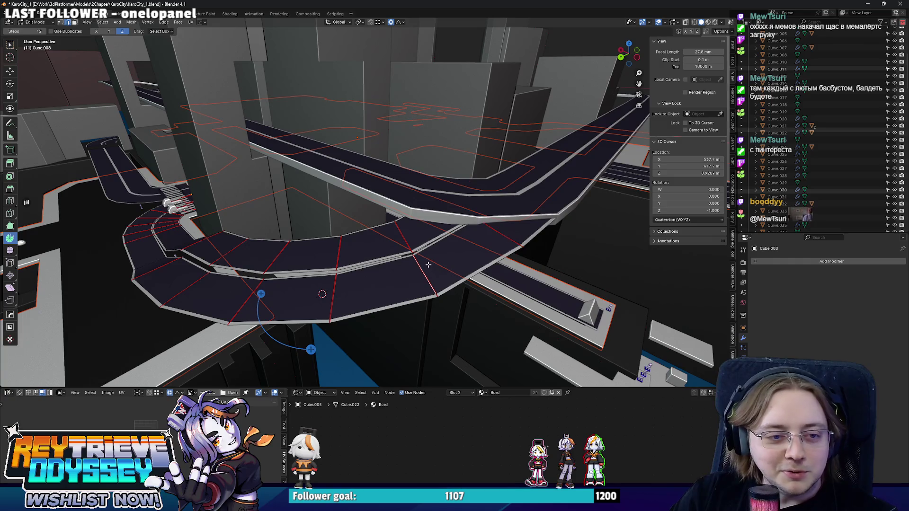
key("g")
mouse_move(411, 239)
middle_mouse_down()
mouse_move(394, 203)
mouse_move(447, 180)
mouse_move(478, 215)
mouse_move(429, 209)
mouse_move(379, 222)
mouse_move(396, 218)
middle_mouse_up()
left_click(393, 203)
key("Tab")
key("Tab")
key("Tab")
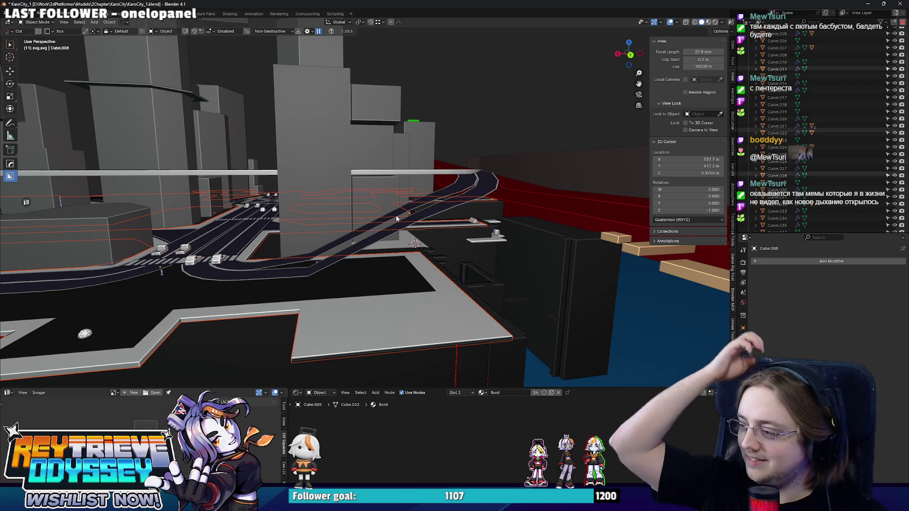
mouse_move(397, 218)
middle_mouse_down()
mouse_move(325, 254)
mouse_move(429, 231)
mouse_move(487, 249)
middle_mouse_up()
key("Tab")
key("alt+z")
scroll(508, 258, "up", 3)
mouse_move(441, 218)
middle_mouse_down("alt")
mouse_move(401, 284)
mouse_move(422, 277)
middle_mouse_up("alt")
key("alt+z")
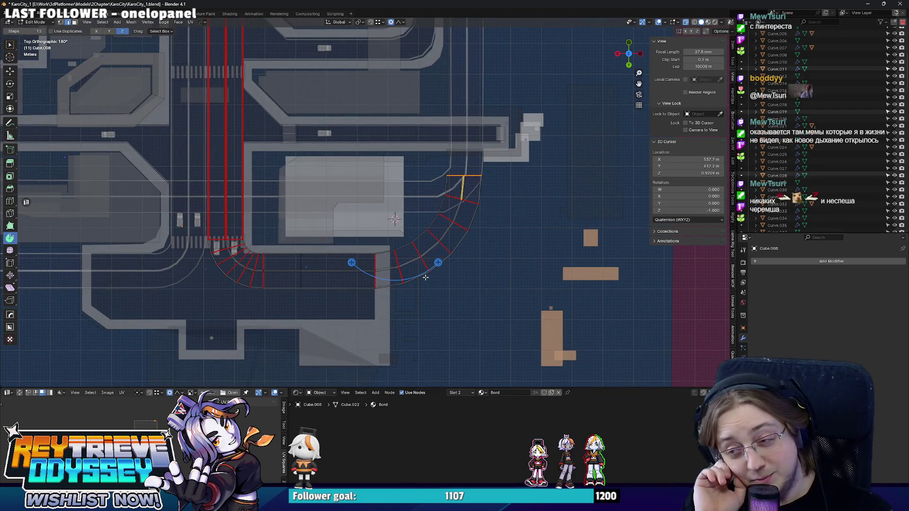
key("Tab")
key("alt+z")
mouse_move(426, 277)
middle_mouse_down()
mouse_move(202, 242)
mouse_move(326, 192)
mouse_move(335, 198)
mouse_move(353, 307)
mouse_move(360, 189)
mouse_move(428, 232)
middle_mouse_up()
left_click(386, 284)
key("alt+z")
left_click(371, 215)
key("Tab")
key("KP_7")
mouse_move(353, 246)
middle_mouse_down("shift")
mouse_move(533, 266)
mouse_move(490, 260)
middle_mouse_up("shift")
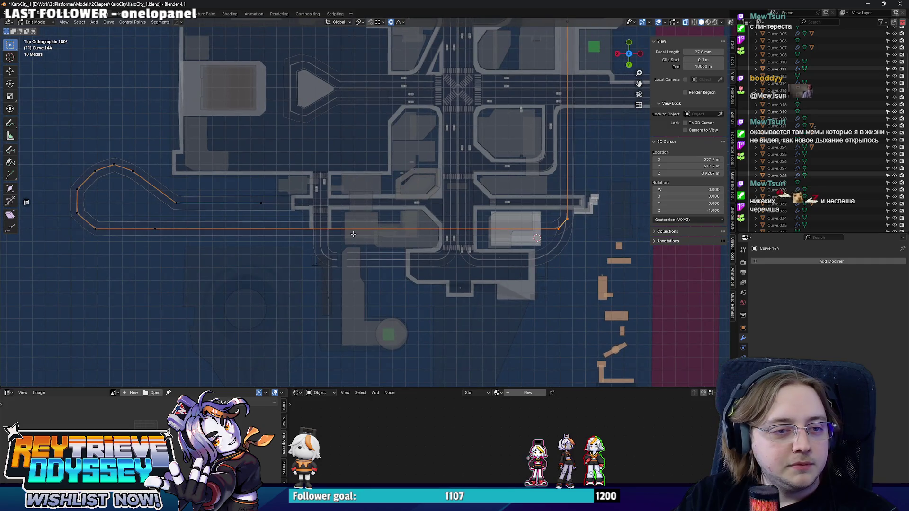
Slide the guide curve's long straight run about 3.9 m along Y
scroll(534, 240, "up", 3)
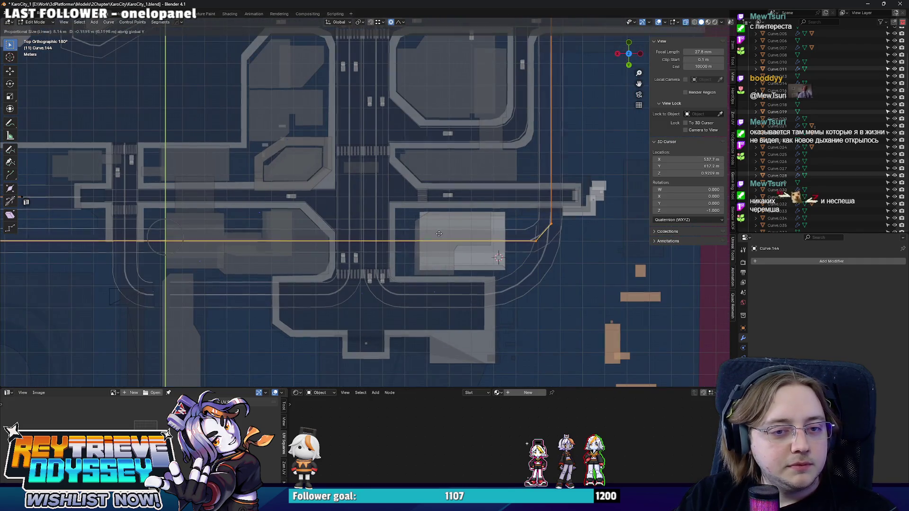
scroll(445, 235, "down", 2)
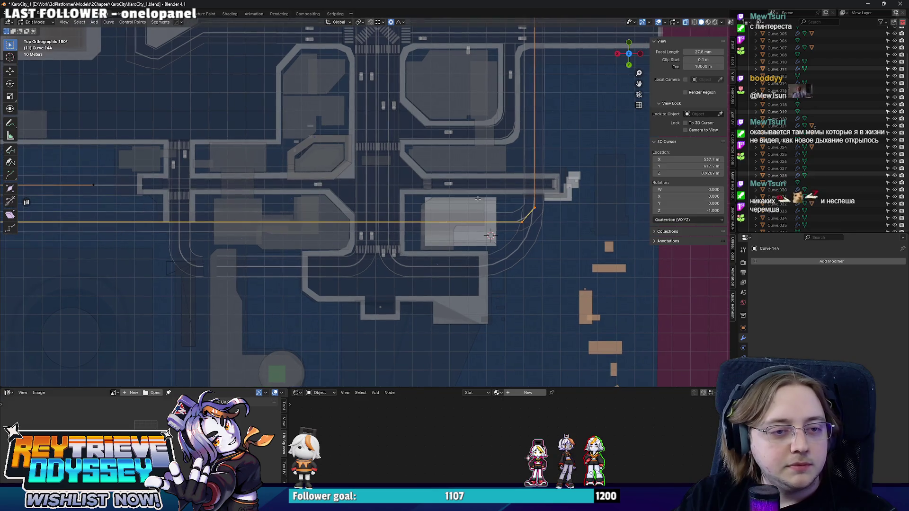
scroll(477, 198, "down", 3)
scroll(473, 204, "up", 4)
key("g")
key("y")
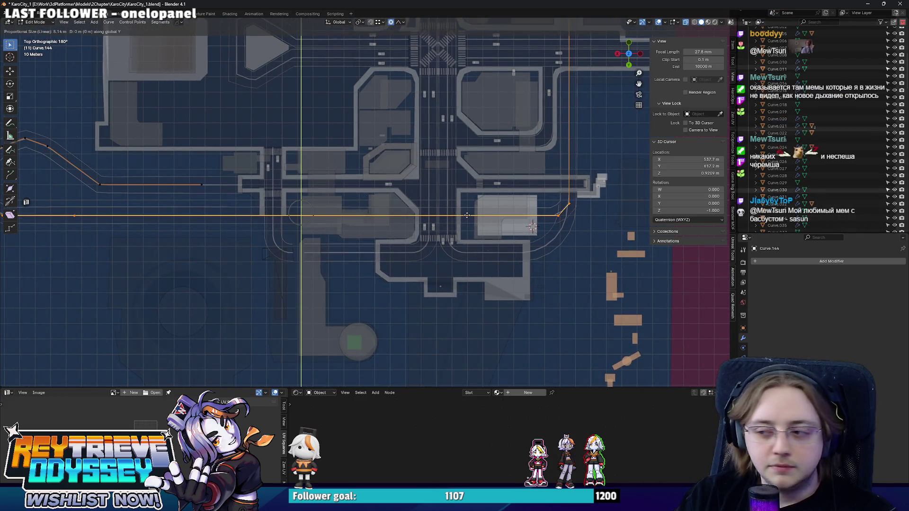
middle_click_drag(468, 213, 520, 218, "shift")
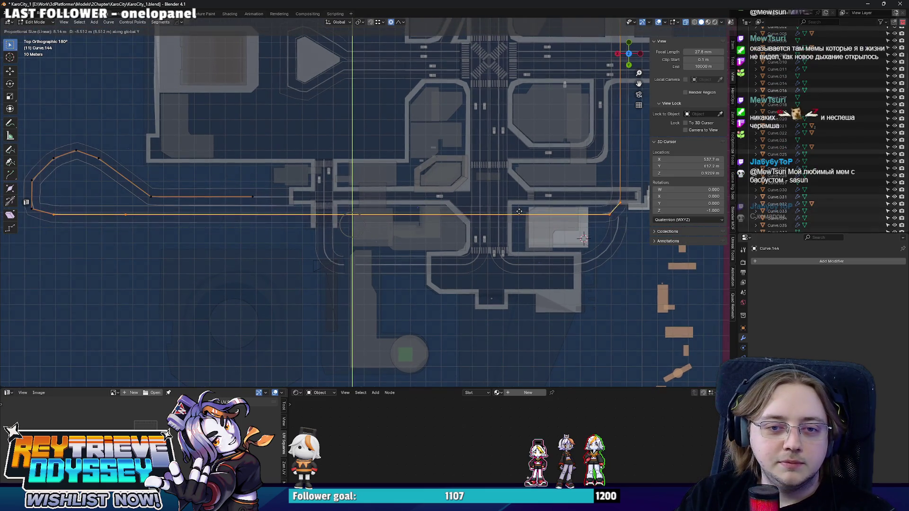
left_click(518, 211)
Return to Object Mode with X-ray off and select the road mesh Cube.008
key("Tab")
key("alt+z")
scroll(544, 235, "up", 4)
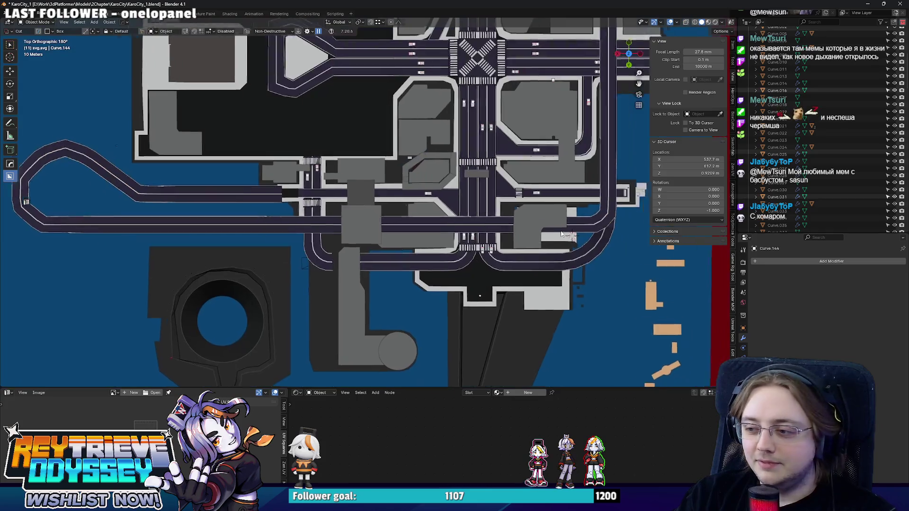
left_click(529, 238)
Delete the faces of the road's old curved section
key("Tab")
key("alt+z")
scroll(527, 243, "up", 3)
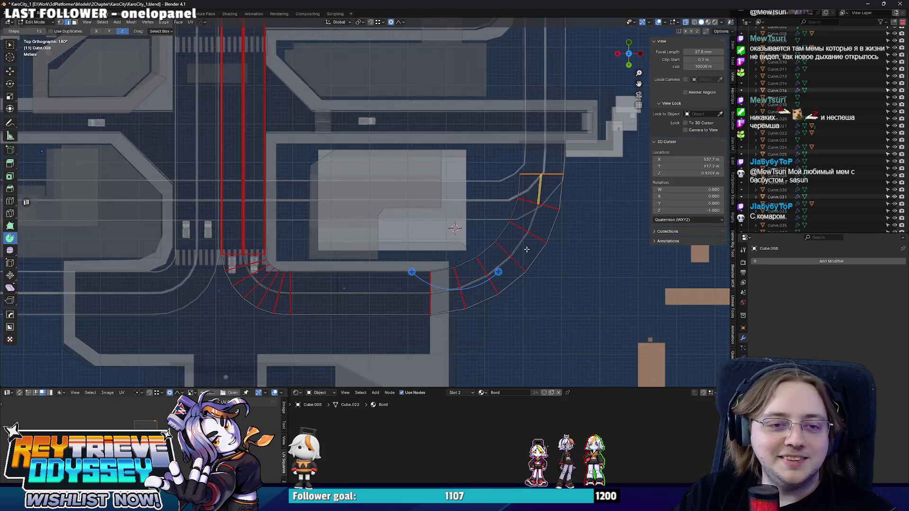
left_click(527, 249)
key("ctrl+KP_Add")
key("ctrl+KP_Add")
key("ctrl+KP_Add")
key("ctrl+KP_Add")
key("x")
left_click(487, 241)
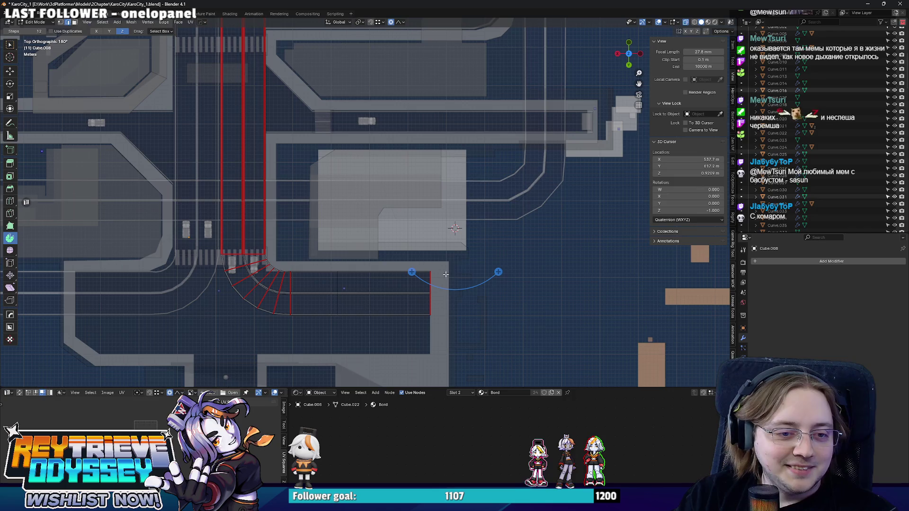
Spin the road's end edge 90° into a new bend, realigning the spin centre
left_click(498, 272)
left_click_drag(69, 320, 78, 321)
type("90")
key("Return")
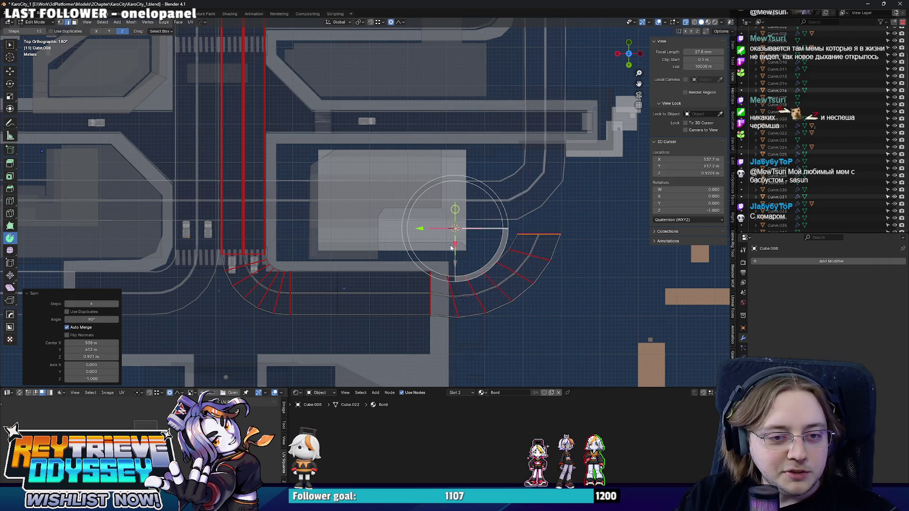
mouse_move(440, 269)
left_mouse_down()
mouse_move(443, 244)
mouse_move(417, 205)
mouse_move(400, 205)
left_mouse_up()
left_click_drag(436, 239, 436, 279)
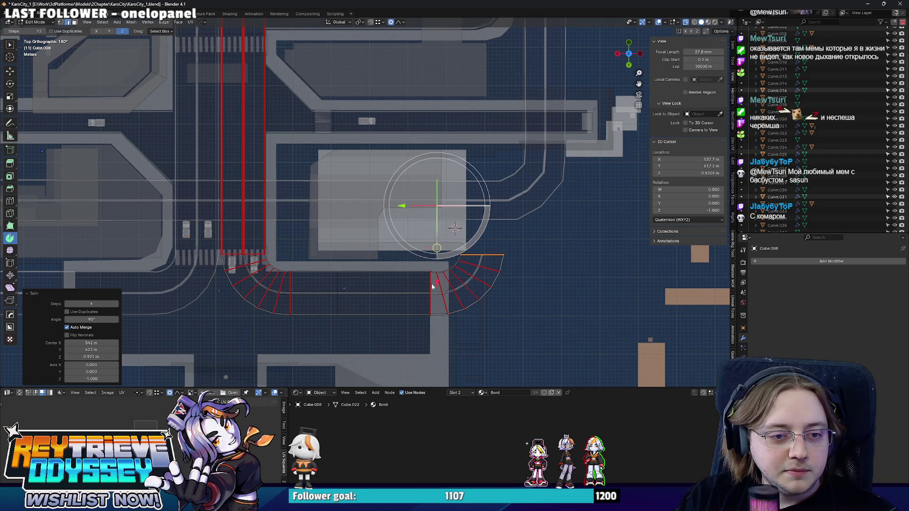
left_click_drag(402, 249, 409, 250)
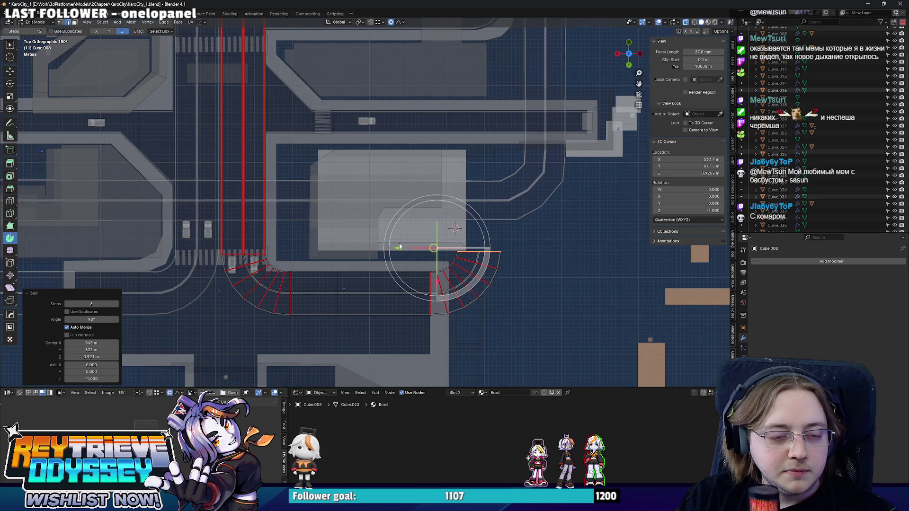
Slide the new curved faces along X and select the bend's end edge
left_click_drag(538, 337, 414, 231)
key("g")
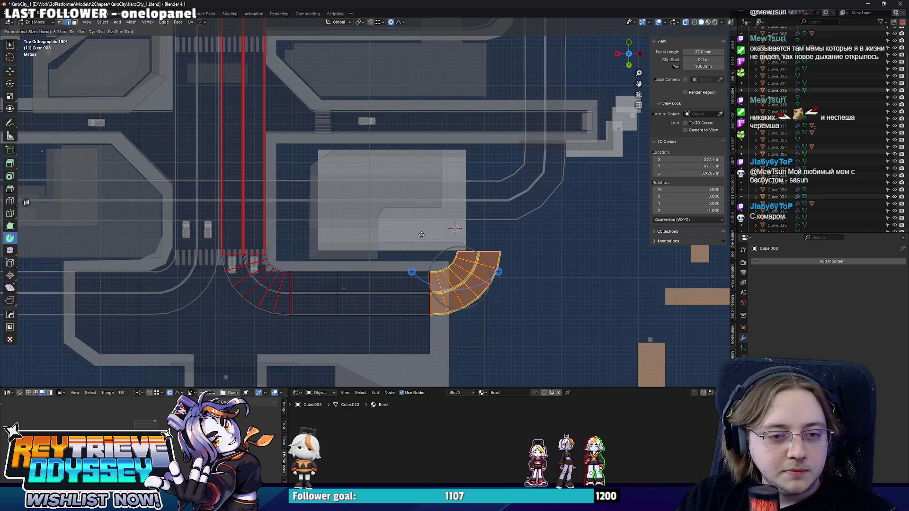
key("x")
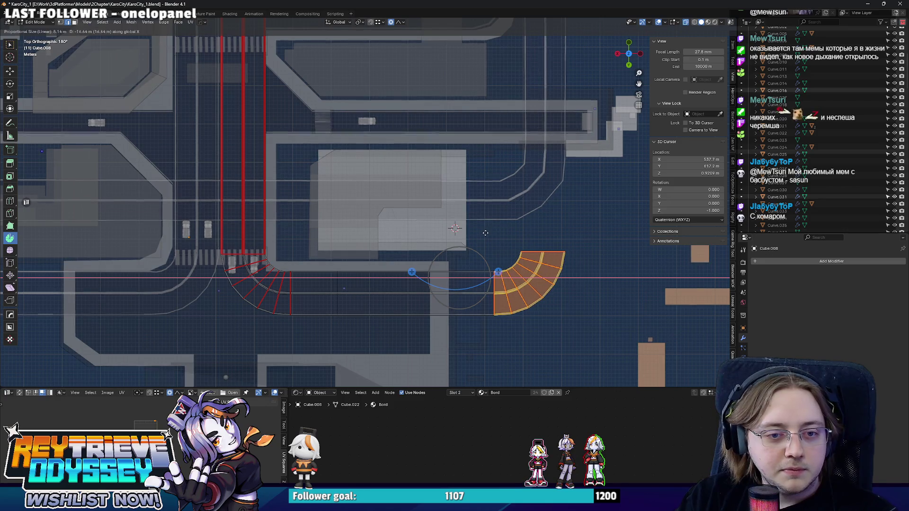
left_click(486, 233)
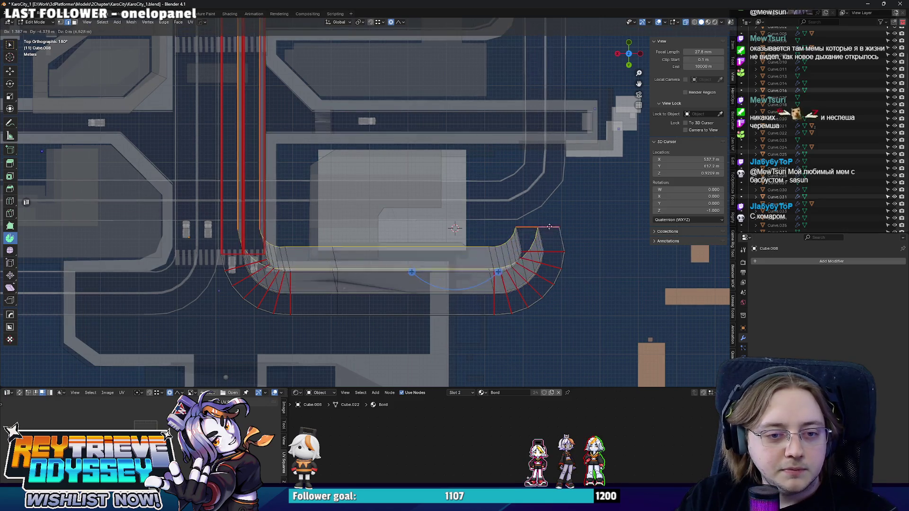
left_click(549, 239, "alt")
mouse_move(549, 234)
middle_mouse_down()
mouse_move(490, 214)
mouse_move(632, 261)
mouse_move(404, 224)
mouse_move(203, 231)
mouse_move(530, 223)
mouse_move(584, 187)
mouse_move(478, 213)
middle_mouse_up()
mouse_move(555, 257)
middle_mouse_down("alt")
mouse_move(373, 246)
mouse_move(407, 274)
middle_mouse_up("alt")
Extrude the end edge about 23.5 m along Y into a straight stretch
key("e")
key("y")
left_click(408, 84)
middle_click_drag(408, 84, 416, 211, "shift")
scroll(416, 211, "down", 3)
Shift the whole road mesh 0.648 m along X
key("ctrl+l")
key("g")
key("x")
left_click(309, 125)
mouse_move(303, 127)
middle_mouse_down()
mouse_move(377, 175)
mouse_move(389, 205)
mouse_move(507, 186)
mouse_move(442, 158)
mouse_move(385, 208)
mouse_move(405, 219)
mouse_move(416, 211)
mouse_move(378, 194)
mouse_move(527, 221)
mouse_move(507, 239)
mouse_move(469, 236)
middle_mouse_up()
scroll(392, 204, "down", 3)
Flatten the road faces level by scaling Z to 0
left_click(506, 186)
key("s")
key("z")
key("0")
key("Return")
key("alt+a")
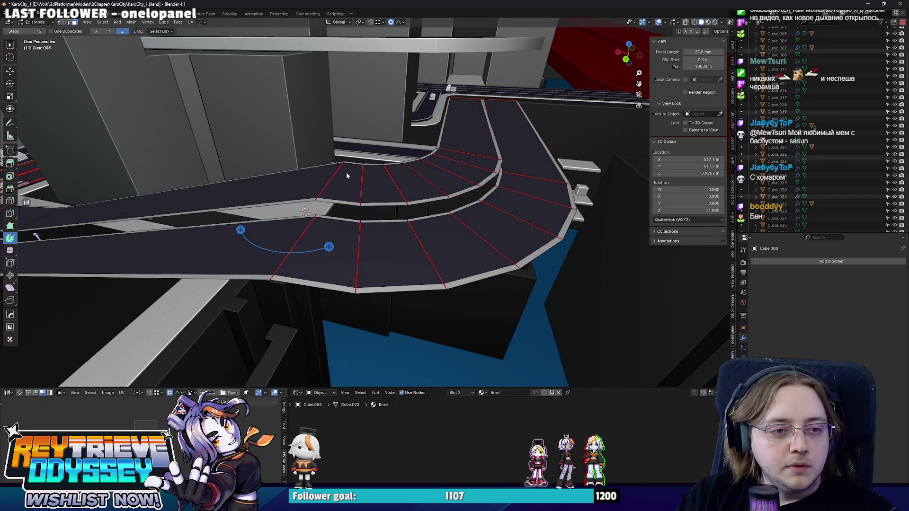
Box-select the curved road faces, excluding the straight road section
middle_click_drag(392, 175, 422, 183)
left_click_drag(422, 183, 469, 179, "shift")
left_click_drag(279, 261, 512, 258, "shift")
mouse_move(498, 245)
left_mouse_down("shift")
mouse_move(536, 233)
mouse_move(538, 204)
left_mouse_up("shift")
mouse_move(539, 203)
middle_mouse_down()
mouse_move(498, 218)
mouse_move(518, 179)
mouse_move(530, 196)
mouse_move(510, 235)
middle_mouse_up()
key("ctrl+KP_Add")
key("ctrl+KP_Subtract")
scroll(510, 235, "down", 3)
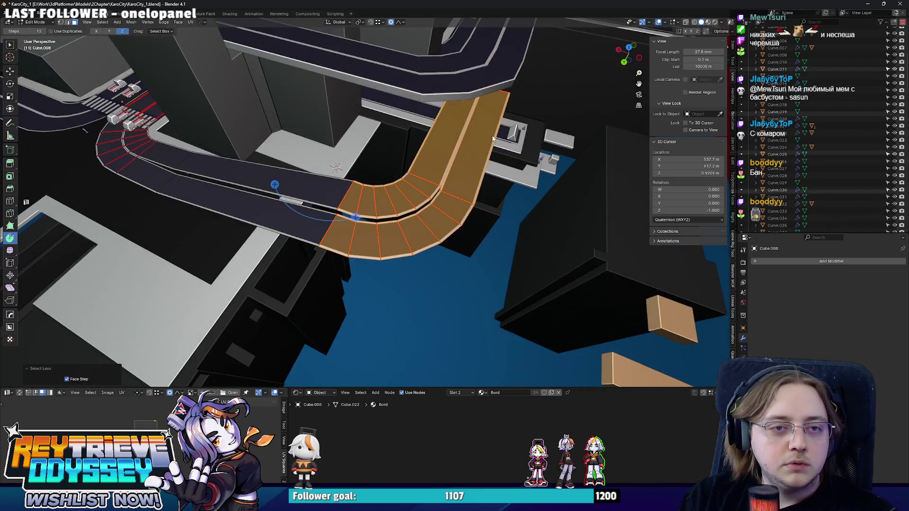
scroll(510, 231, "down", 3)
key("alt+z")
left_click_drag(424, 62, 491, 113)
key("alt+z")
mouse_move(491, 112)
middle_mouse_down()
mouse_move(486, 202)
mouse_move(450, 226)
mouse_move(357, 163)
mouse_move(378, 215)
mouse_move(276, 189)
mouse_move(429, 222)
middle_mouse_up()
Flatten the selected faces along Z and lower them about 1.49 m with proportional editing
key("s")
key("z")
key("0")
key("Return")
key("g")
key("z")
left_click(375, 151)
key("Tab")
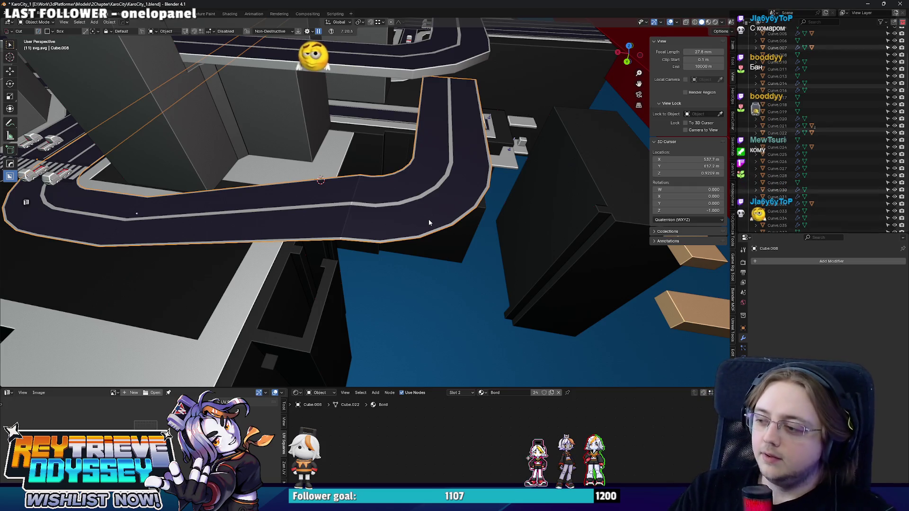
mouse_move(423, 218)
middle_mouse_down()
mouse_move(401, 191)
mouse_move(509, 182)
middle_mouse_up()
Raise the curved road section along Z with a resized proportional falloff to form a ramp
key("Tab")
key("g")
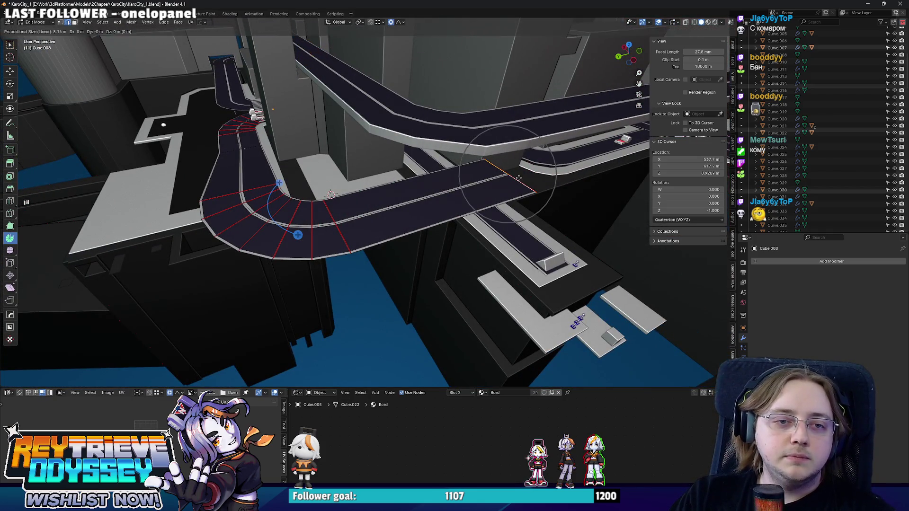
key("z")
scroll(514, 130, "down", 7)
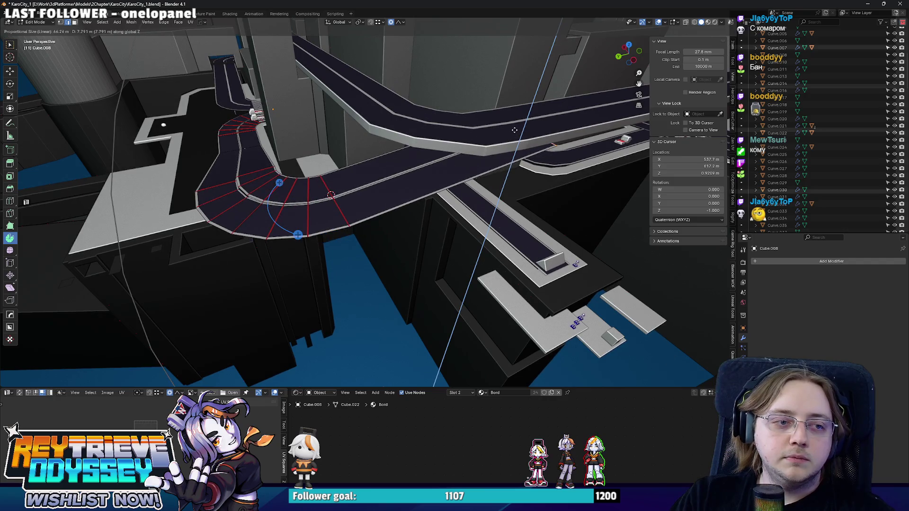
scroll(517, 124, "up", 2)
left_click(520, 122)
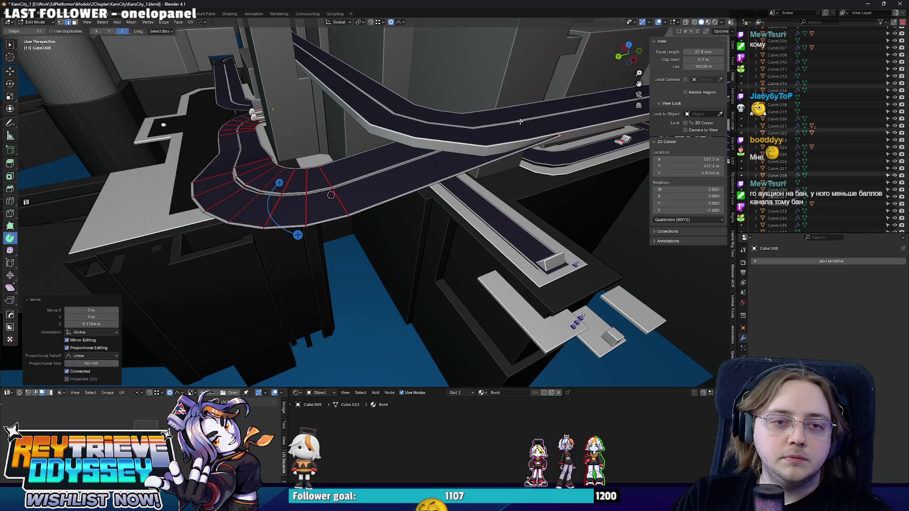
mouse_move(485, 151)
middle_mouse_down()
mouse_move(500, 174)
mouse_move(386, 212)
middle_mouse_up()
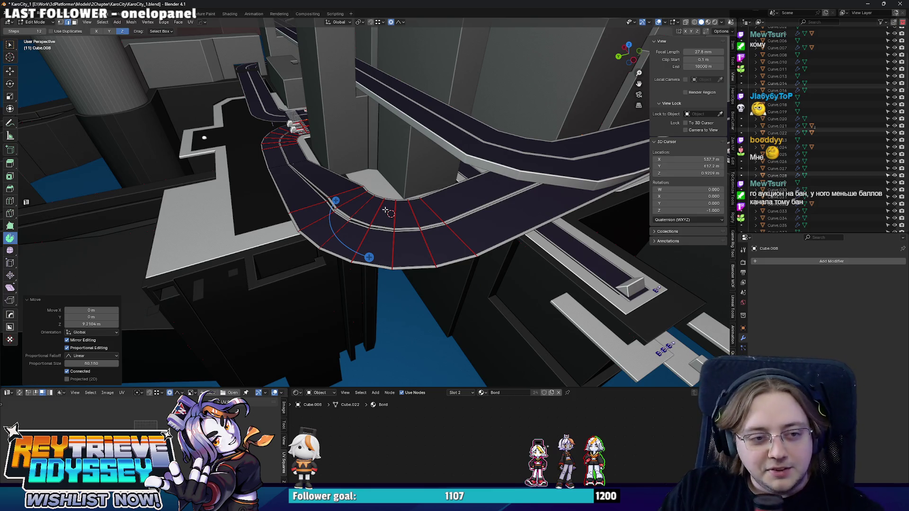
mouse_move(398, 198)
middle_mouse_down()
mouse_move(390, 216)
mouse_move(493, 214)
mouse_move(467, 237)
middle_mouse_up()
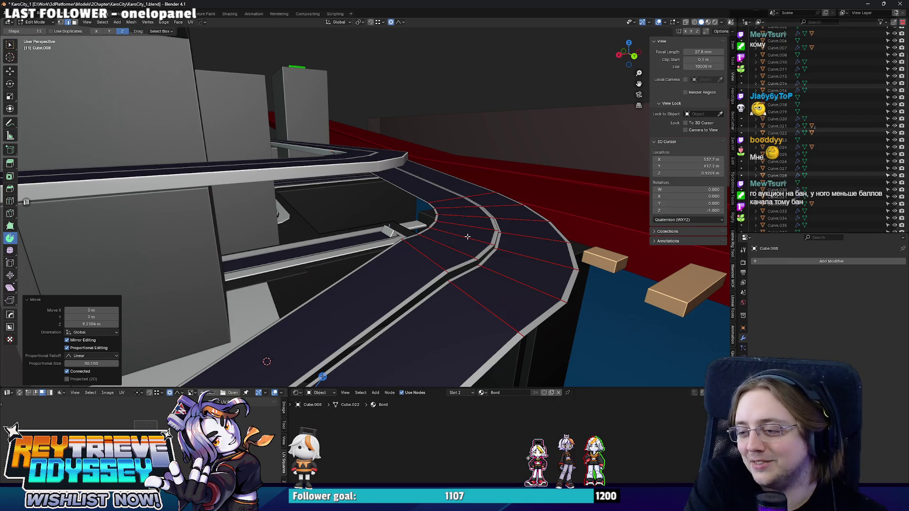
mouse_move(477, 230)
middle_mouse_down()
mouse_move(407, 235)
mouse_move(448, 229)
middle_mouse_up()
Lift the curved road slightly more along Z, about 1.655 m in total, and exit Edit Mode
key("g")
key("z")
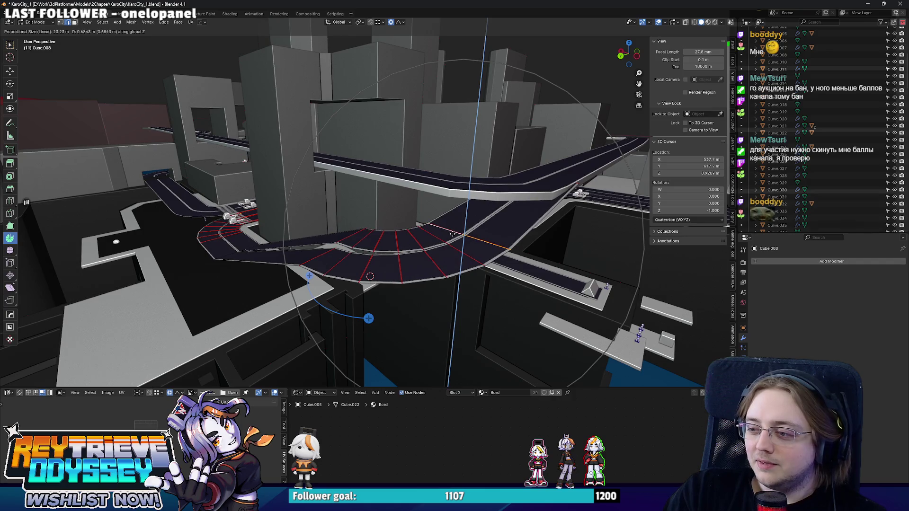
scroll(453, 234, "up", 5)
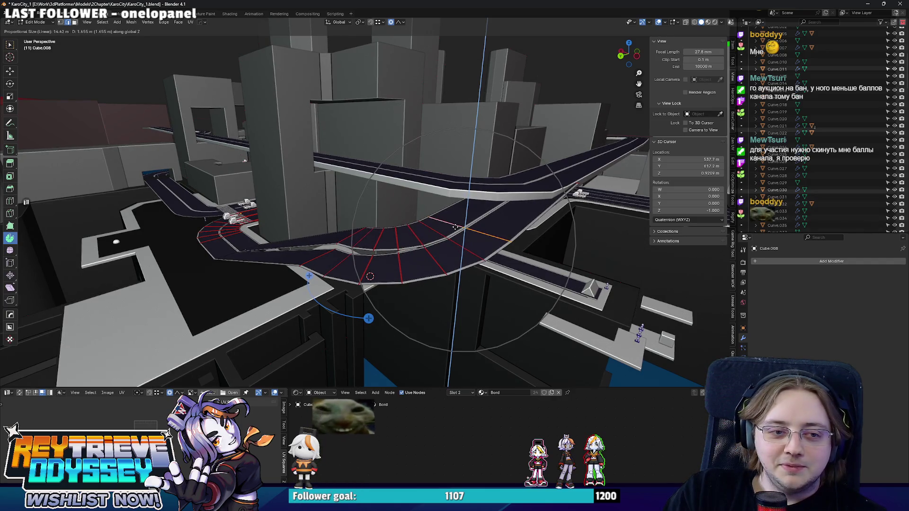
left_click(455, 226)
key("Tab")
middle_click_drag(456, 225, 444, 257)
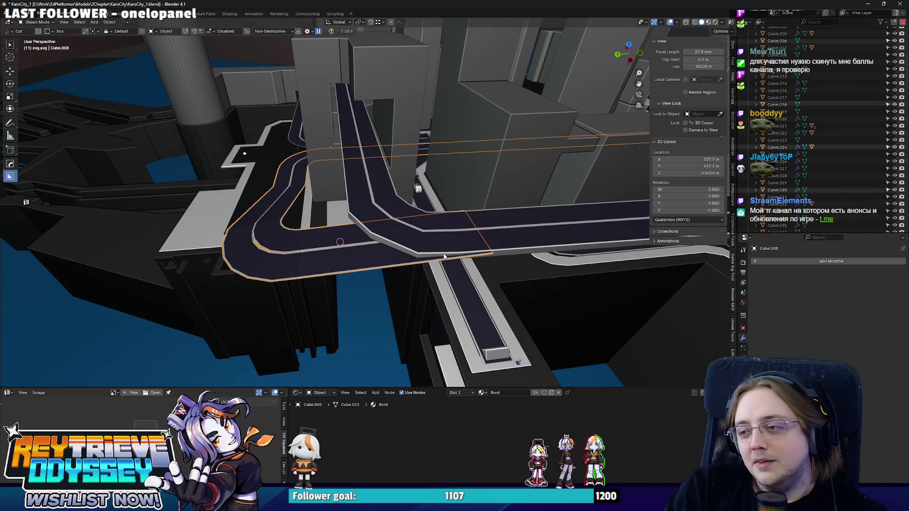
mouse_move(348, 154)
middle_mouse_down()
mouse_move(426, 236)
mouse_move(367, 223)
mouse_move(407, 237)
middle_mouse_up()
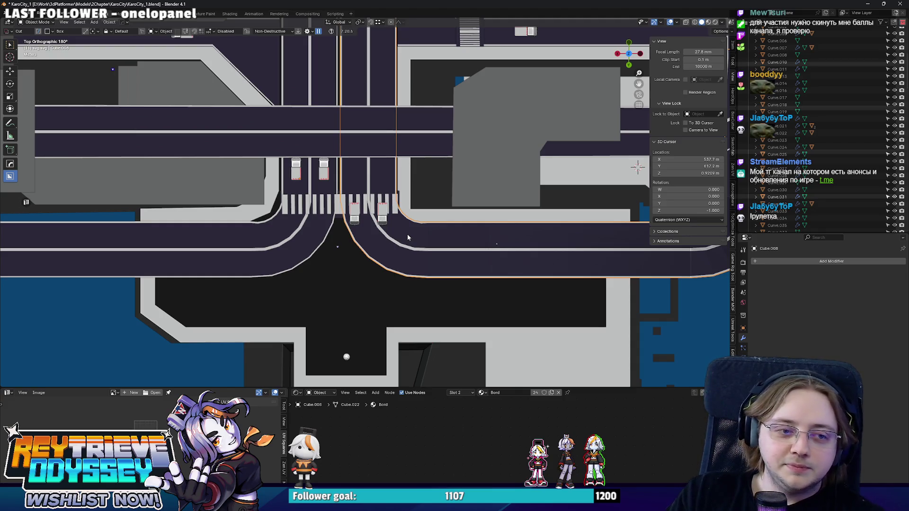
mouse_move(408, 231)
middle_mouse_down()
mouse_move(410, 164)
mouse_move(408, 230)
middle_mouse_up()
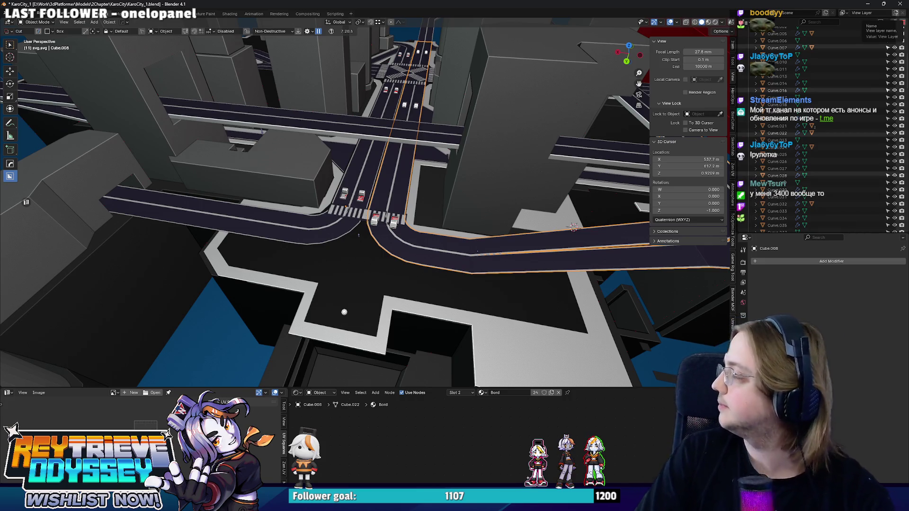
scroll(421, 211, "up", 4)
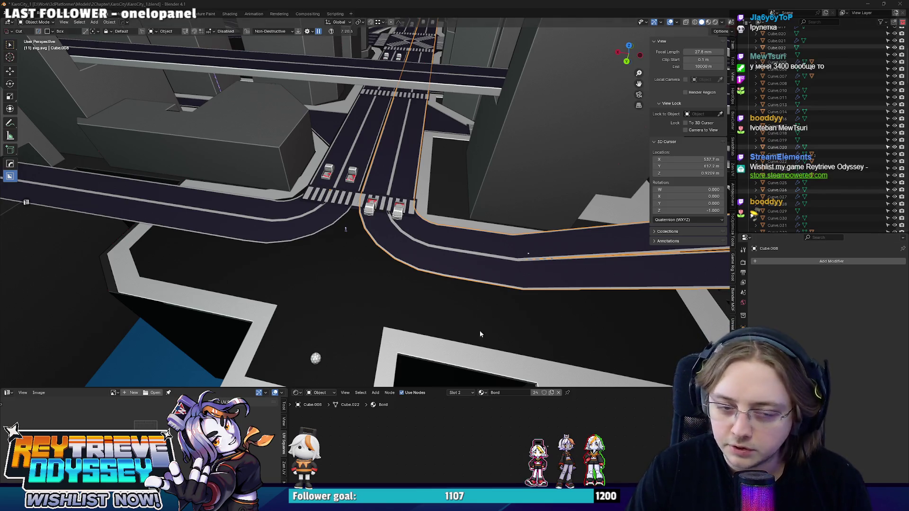
mouse_move(417, 348)
middle_mouse_down()
mouse_move(373, 246)
mouse_move(388, 284)
mouse_move(388, 250)
middle_mouse_up()
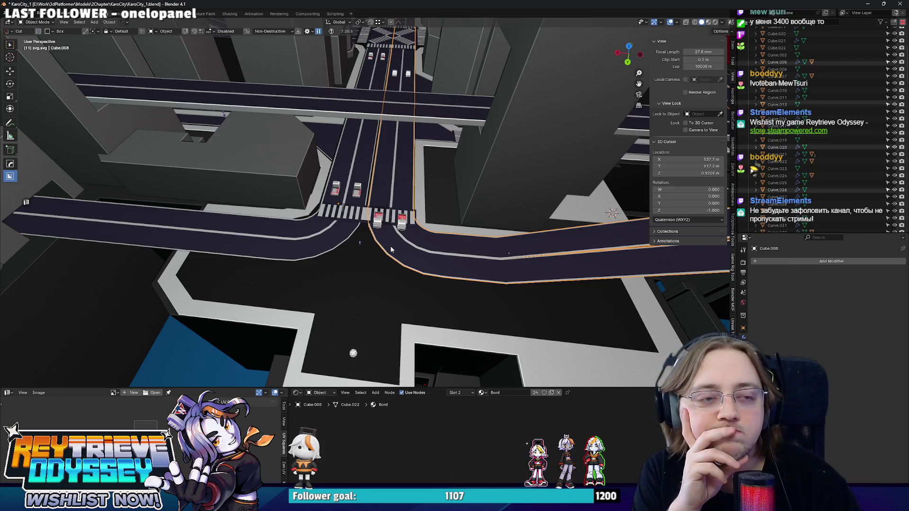
middle_click_drag(391, 250, 413, 226)
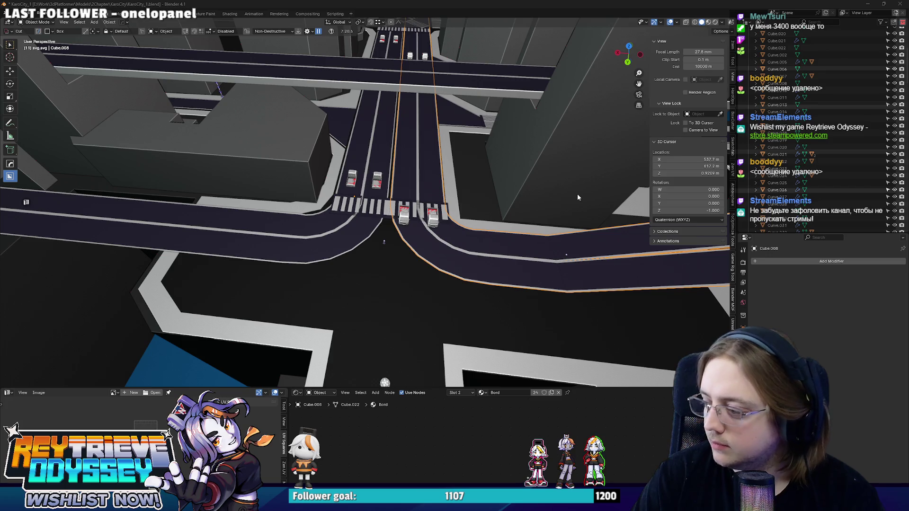
scroll(578, 195, "up", 1)
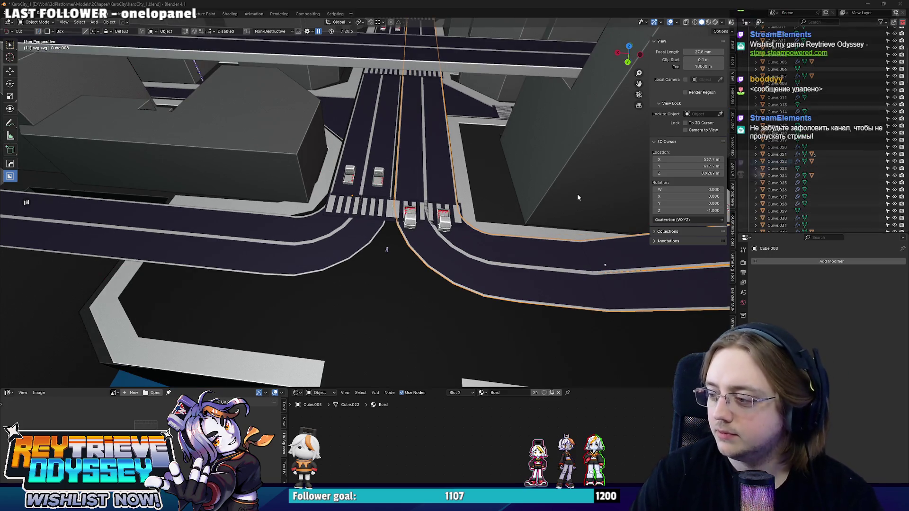
key("KP_7")
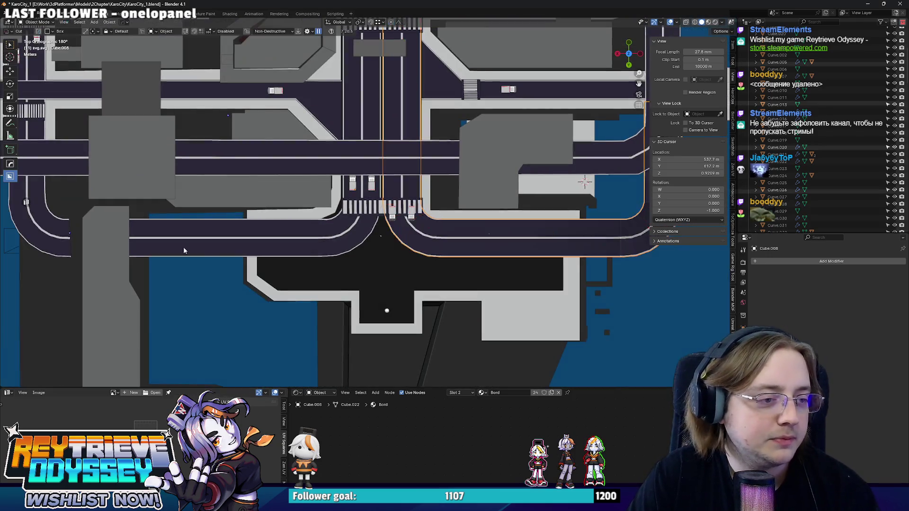
left_click(184, 251)
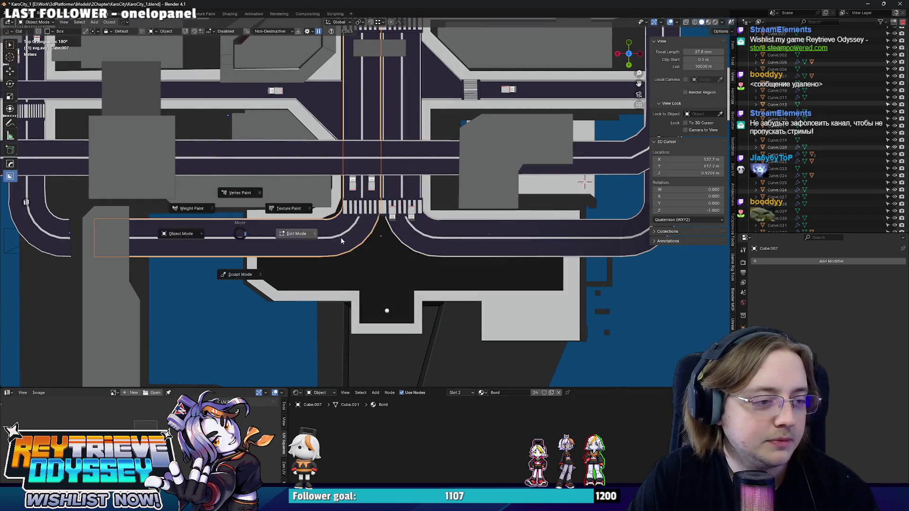
Duplicate the road strip faces and slide the copy -51.277 m along X over the junction
key("Tab")
left_click(280, 221)
left_click(277, 243, "shift")
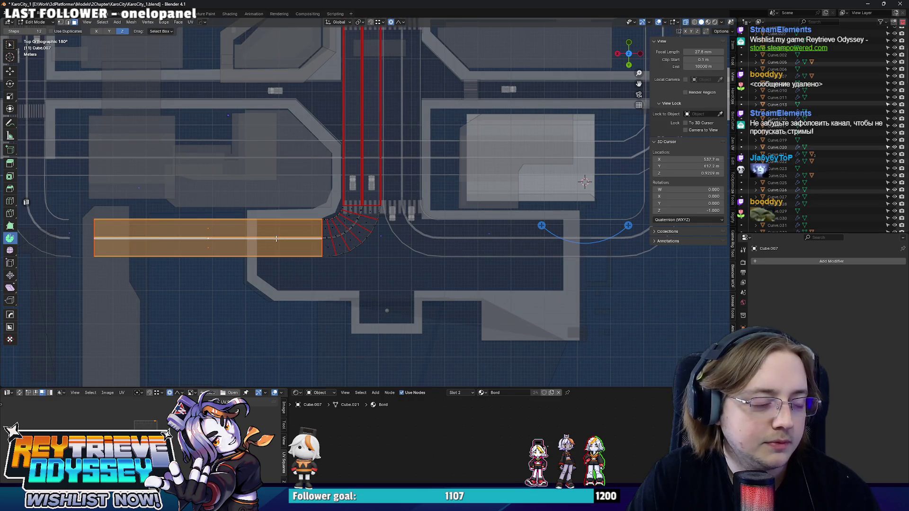
key("shift+d")
key("x")
left_click(446, 247)
Separate the copied faces into their own road object
key("q")
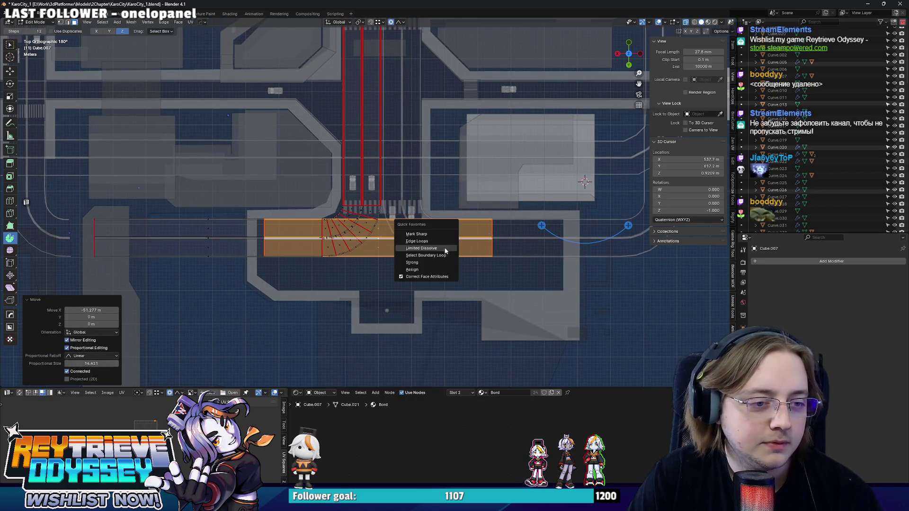
left_click(424, 277)
middle_click_drag(423, 280, 405, 233)
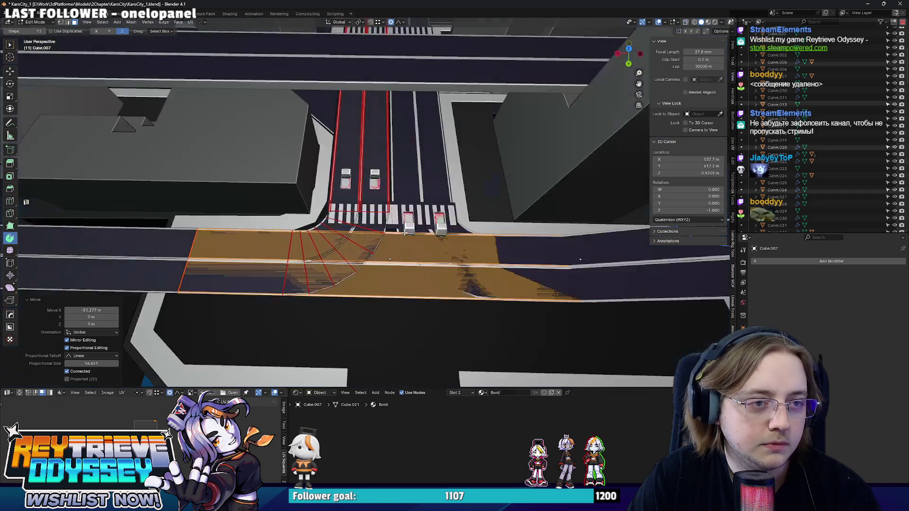
left_click(469, 233)
key("Tab")
left_click(416, 275)
Raise the new road piece along Z to road height and reselect it
mouse_move(416, 274)
middle_mouse_down()
mouse_move(399, 249)
mouse_move(369, 233)
middle_mouse_up()
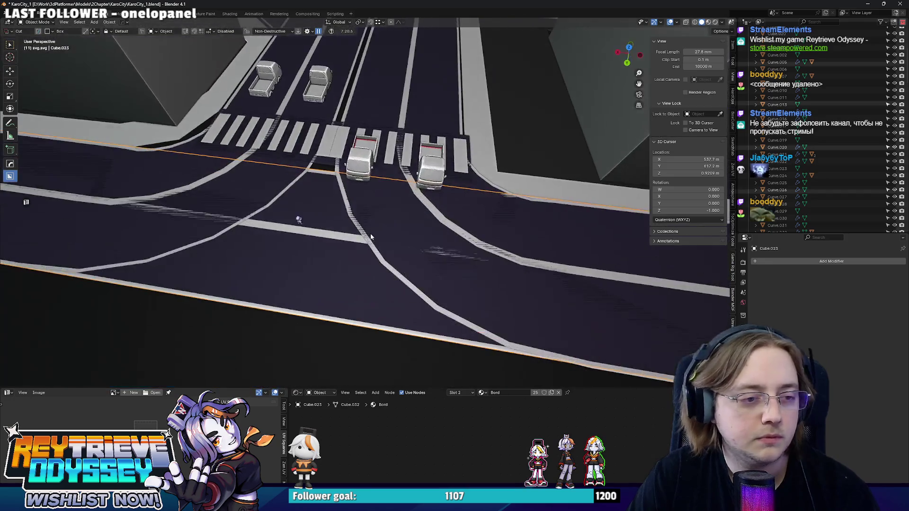
key("g")
key("z")
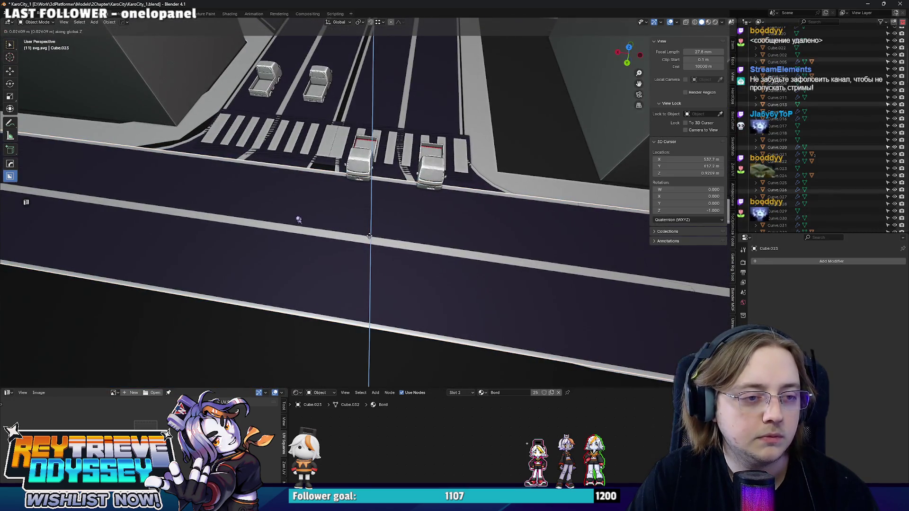
left_click(374, 237)
mouse_move(374, 236)
middle_mouse_down()
mouse_move(419, 297)
mouse_move(384, 256)
mouse_move(417, 261)
mouse_move(360, 220)
middle_mouse_up()
left_click(419, 301)
left_click(432, 231)
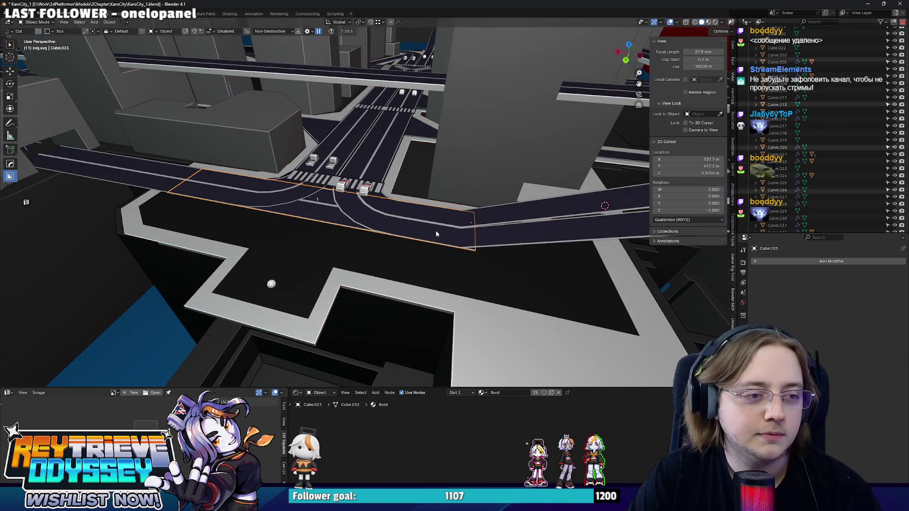
Scale the new road piece to 0.87 along X and set its origin to geometry
key("s")
key("x")
left_click(473, 241)
right_click(473, 241)
mouse_move(500, 244)
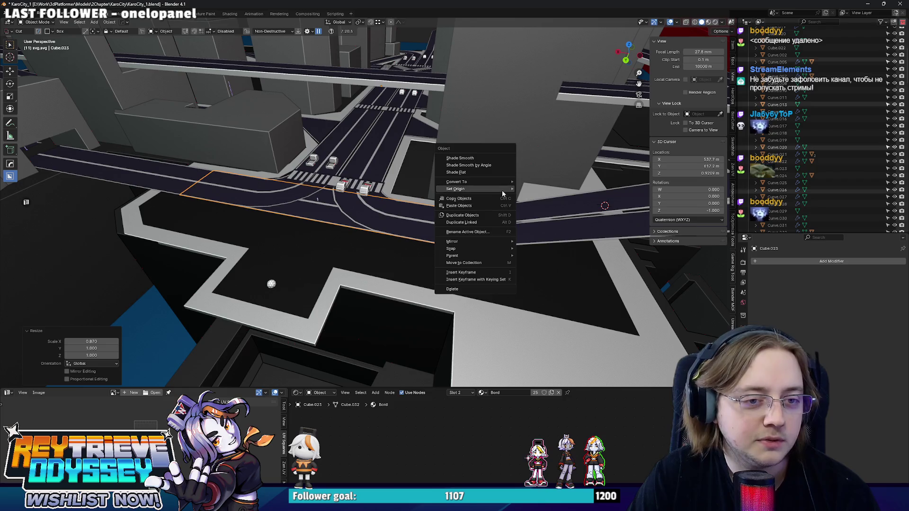
mouse_move(502, 190)
left_click(529, 198)
Orbit over to the curved road by the wall and select a road piece there
mouse_move(529, 201)
middle_mouse_down()
mouse_move(396, 239)
mouse_move(473, 196)
mouse_move(525, 184)
mouse_move(447, 192)
mouse_move(421, 212)
mouse_move(356, 209)
mouse_move(380, 177)
mouse_move(391, 215)
middle_mouse_up()
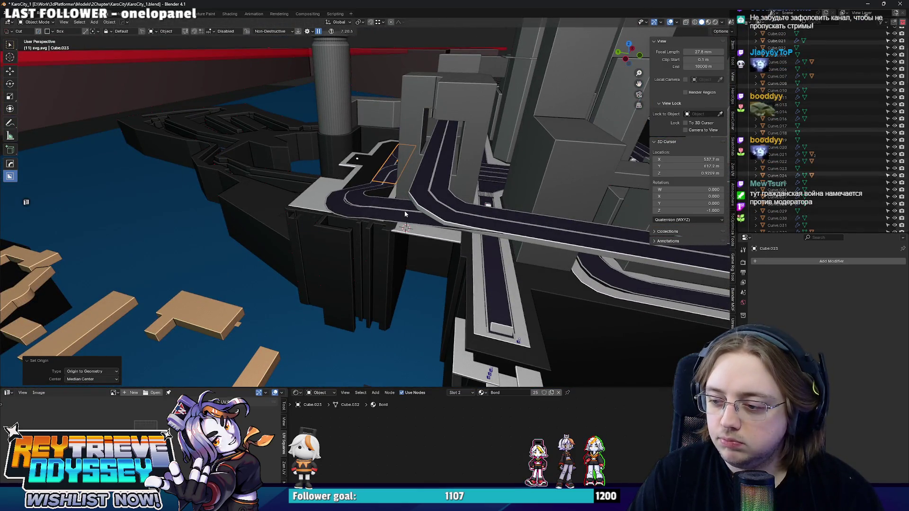
mouse_move(404, 211)
middle_mouse_down()
mouse_move(403, 233)
mouse_move(431, 265)
mouse_move(407, 276)
mouse_move(512, 281)
middle_mouse_up()
mouse_move(450, 275)
middle_mouse_down()
mouse_move(490, 285)
mouse_move(364, 220)
mouse_move(434, 175)
mouse_move(411, 197)
mouse_move(470, 183)
mouse_move(451, 216)
middle_mouse_up()
left_click(451, 216)
Move the end edge of curved road Cube.011 along X
left_click(385, 270)
key("Tab")
left_click(396, 270)
middle_click_drag(396, 270, 398, 265)
key("g")
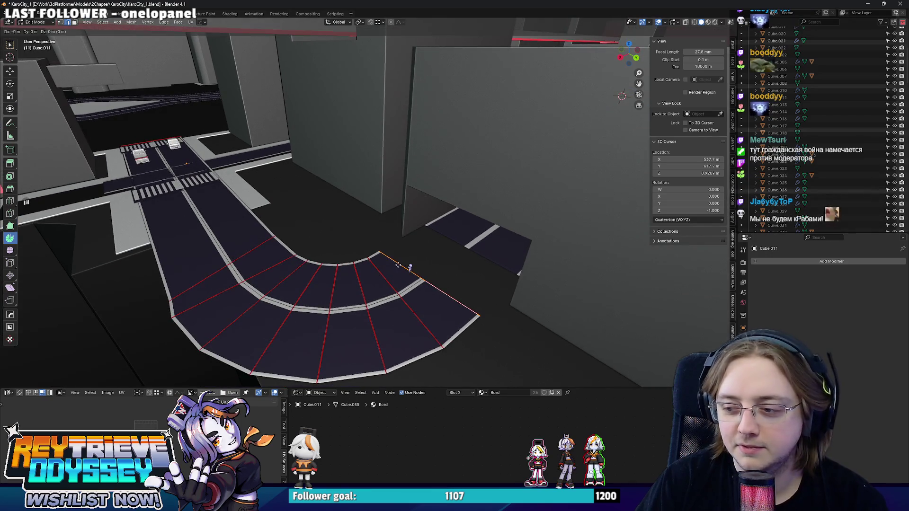
key("x")
left_click(454, 243)
key("Tab")
In top X-ray view, shift the dark block's bottom edge along Y and X
mouse_move(453, 243)
middle_mouse_down()
mouse_move(379, 237)
mouse_move(348, 251)
mouse_move(367, 274)
mouse_move(348, 238)
mouse_move(557, 260)
mouse_move(543, 256)
middle_mouse_up()
key("Tab")
key("alt+z")
left_click(543, 256)
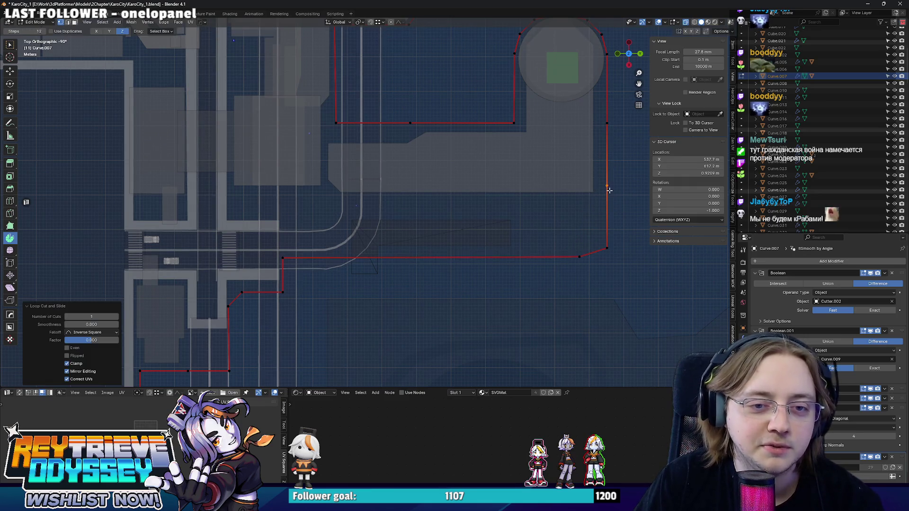
middle_click_drag(562, 256, 472, 284, "shift")
key("g")
key("y")
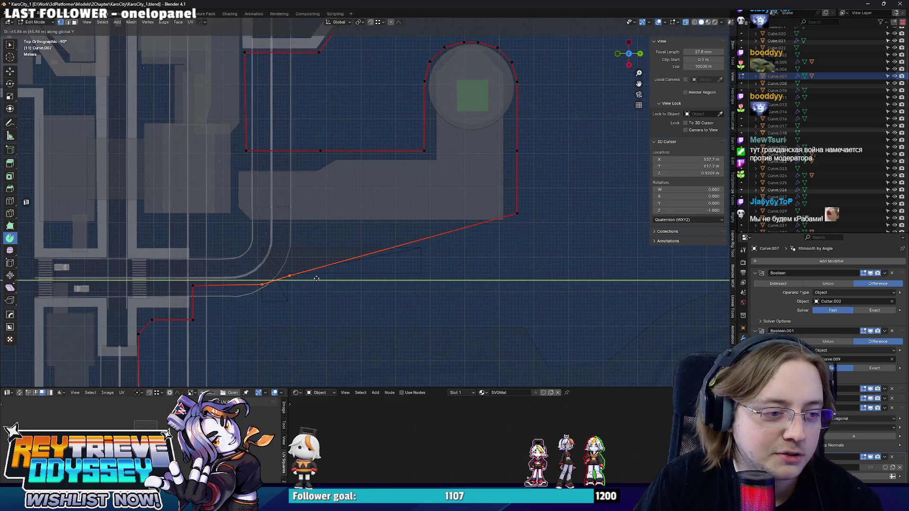
left_click(332, 281)
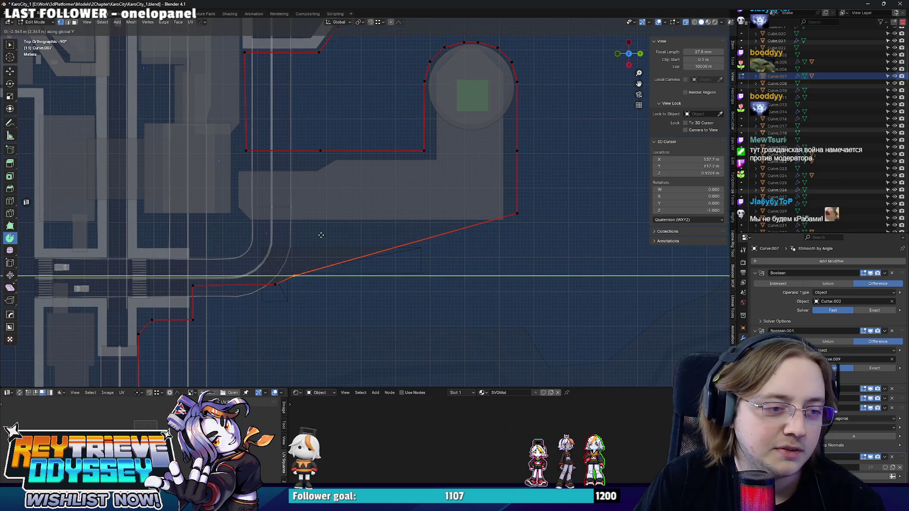
left_click(515, 214)
left_click(379, 200)
left_click(447, 249)
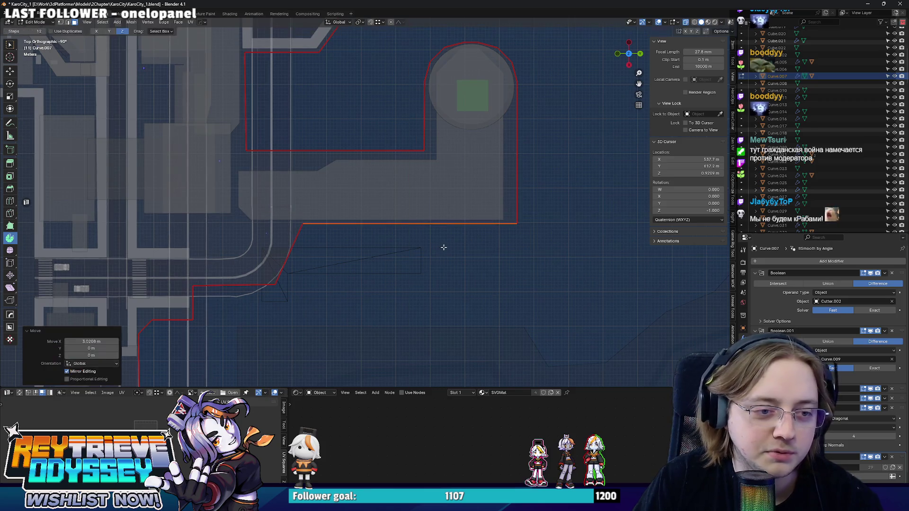
key("Tab")
Move the selected part of the dark block back along Y
mouse_move(417, 238)
middle_mouse_down()
mouse_move(282, 193)
mouse_move(275, 270)
mouse_move(360, 279)
middle_mouse_up()
key("Tab")
scroll(359, 279, "up", 2)
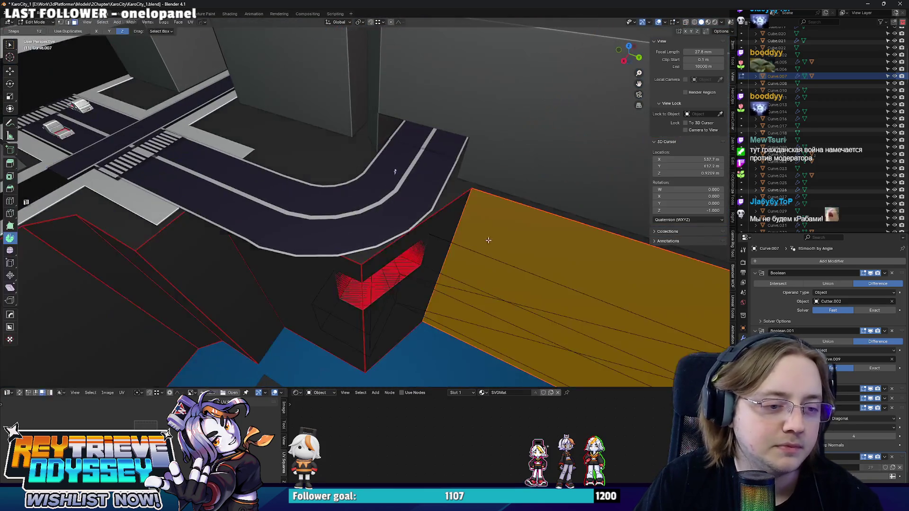
key("g")
key("y")
left_click(387, 286)
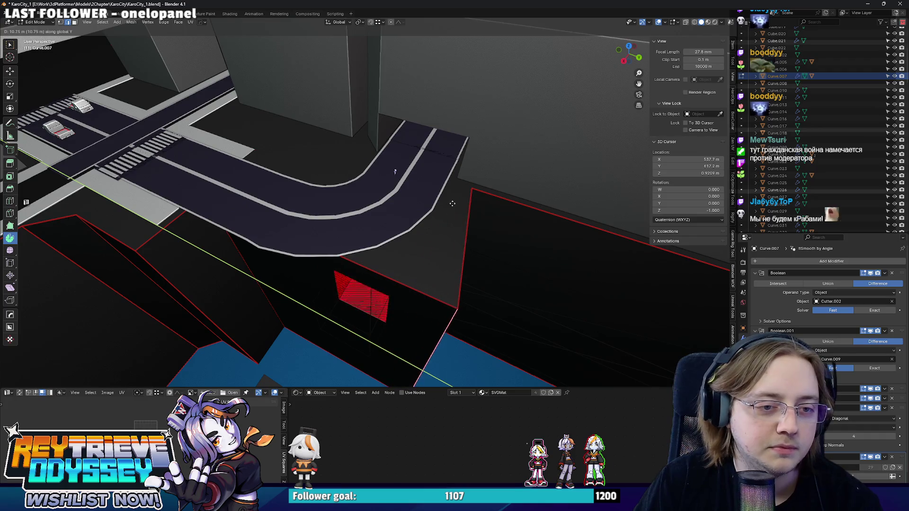
Push the block's road-facing wall 9.9092 m along X, then view the junction from top
middle_click_drag(387, 286, 362, 266)
left_click(362, 266)
key("g")
key("x")
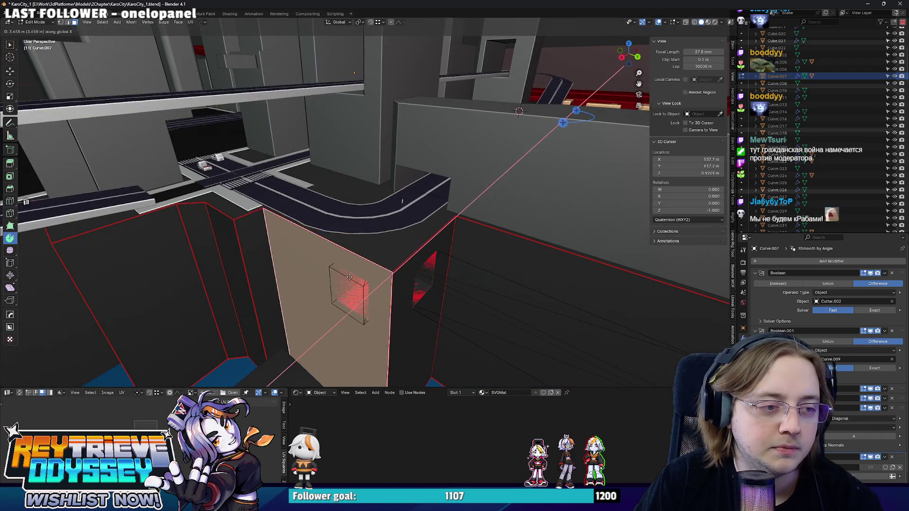
left_click(303, 246)
mouse_move(303, 246)
middle_mouse_down()
mouse_move(278, 227)
mouse_move(376, 246)
mouse_move(379, 220)
mouse_move(424, 252)
mouse_move(413, 243)
mouse_move(466, 208)
mouse_move(430, 196)
mouse_move(462, 221)
mouse_move(405, 216)
mouse_move(443, 181)
mouse_move(450, 215)
mouse_move(216, 203)
mouse_move(234, 190)
mouse_move(331, 206)
mouse_move(418, 111)
middle_mouse_up()
key("Tab")
scroll(379, 221, "down", 3)
key("KP_7")
Dissolve the rectangular notch vertices in the pavement slab Cube
mouse_move(406, 93)
left_mouse_down()
mouse_move(415, 156)
mouse_move(392, 172)
left_mouse_up()
left_click(392, 173)
key("Tab")
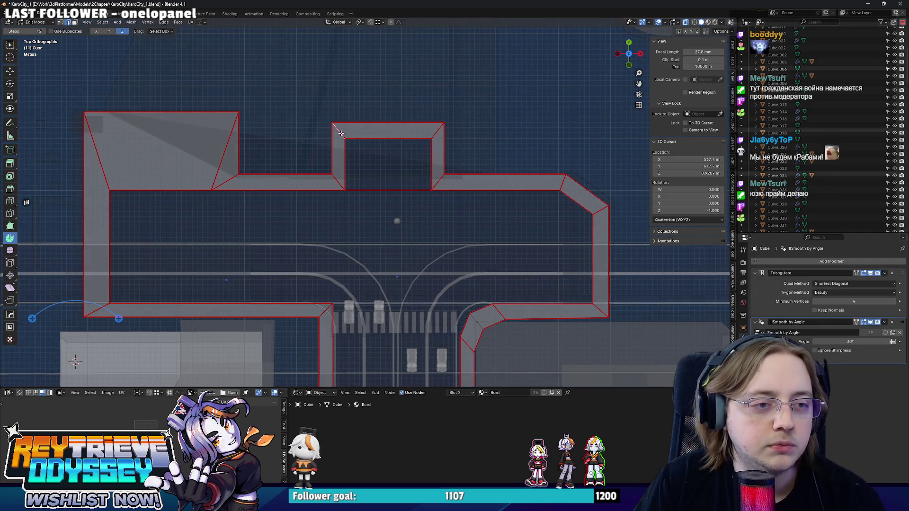
key("ctrl+x")
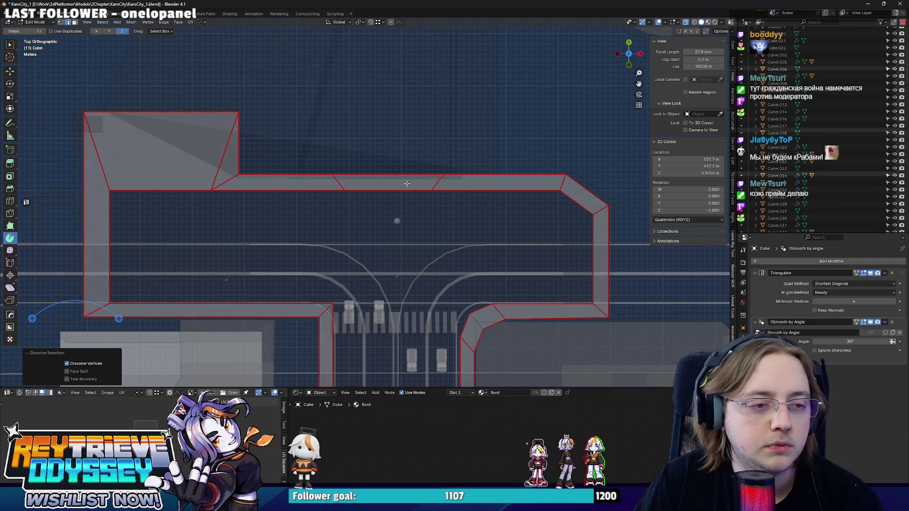
scroll(406, 183, "down", 1)
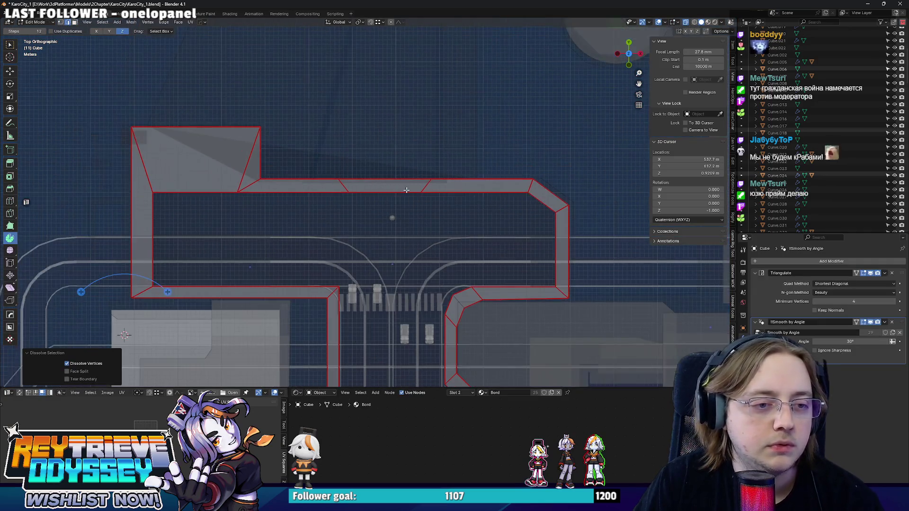
key("Tab")
Move the small icosphere along Y to a new position
left_click_drag(392, 218, 386, 203)
mouse_move(386, 204)
middle_mouse_down()
mouse_move(422, 192)
mouse_move(398, 175)
mouse_move(456, 194)
mouse_move(405, 198)
mouse_move(442, 223)
mouse_move(414, 194)
mouse_move(418, 183)
mouse_move(429, 190)
middle_mouse_up()
key("g")
key("y")
left_click(437, 203)
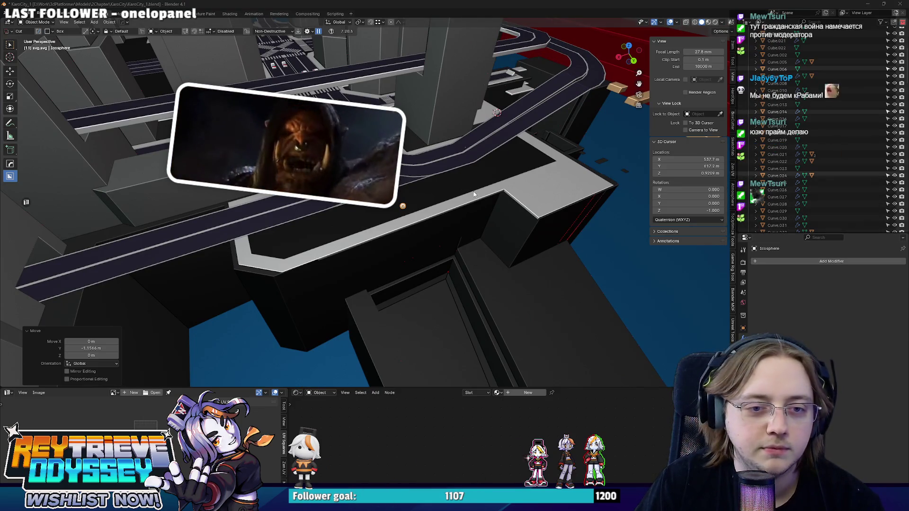
Orbit around the city to inspect the curved road ramp and straightened pavement slab
middle_click_drag(449, 184, 428, 187)
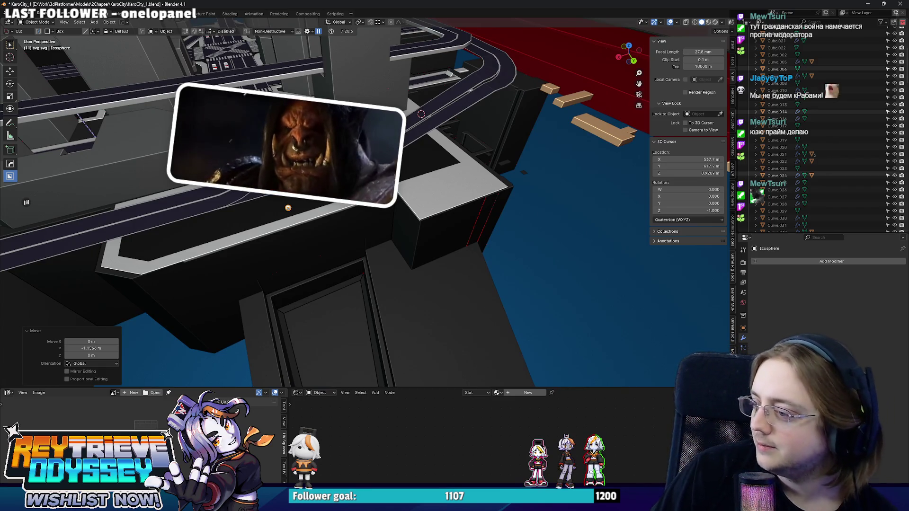
mouse_move(376, 166)
middle_mouse_down()
mouse_move(339, 185)
mouse_move(419, 166)
middle_mouse_up()
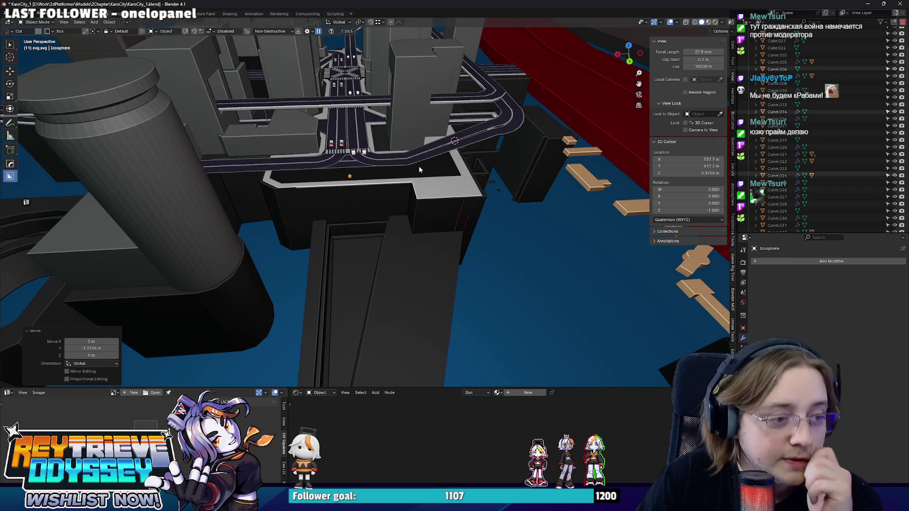
scroll(415, 168, "down", 3)
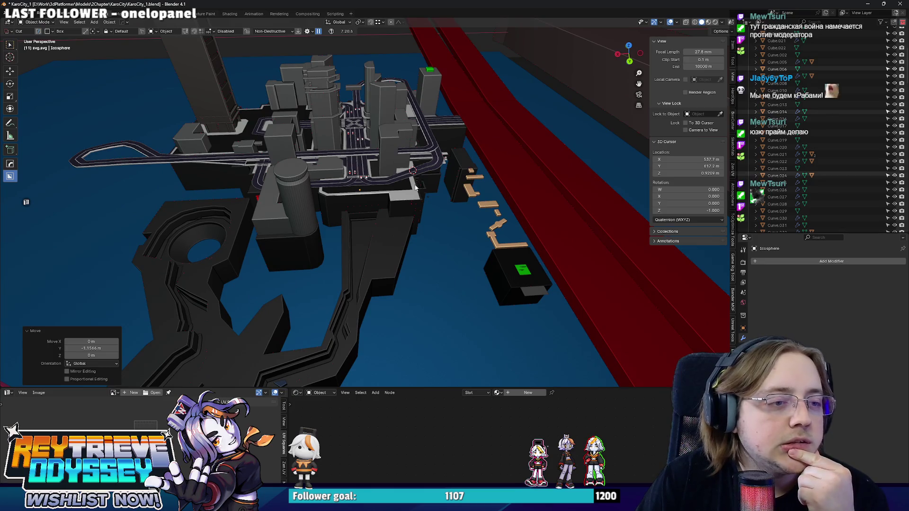
mouse_move(403, 173)
middle_mouse_down()
mouse_move(459, 169)
mouse_move(391, 239)
mouse_move(305, 223)
middle_mouse_up()
mouse_move(368, 217)
middle_mouse_down()
mouse_move(440, 189)
mouse_move(446, 275)
middle_mouse_up()
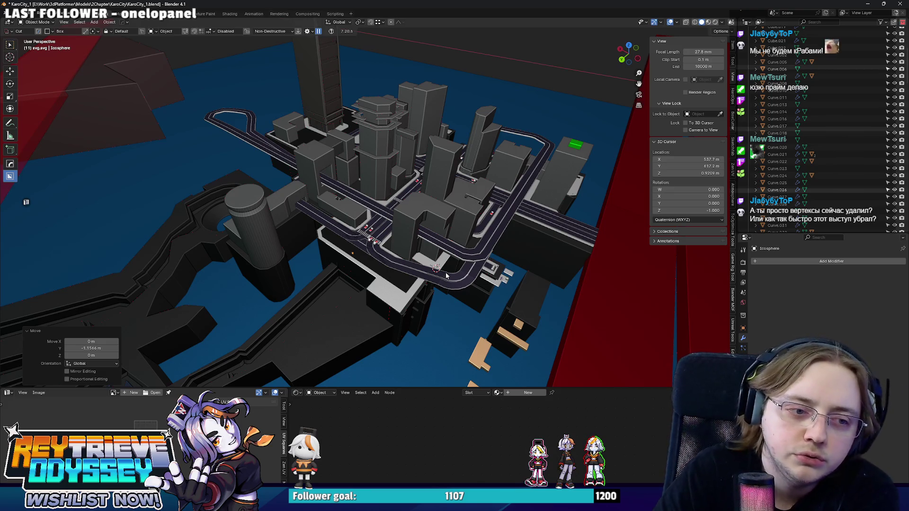
scroll(445, 276, "up", 8)
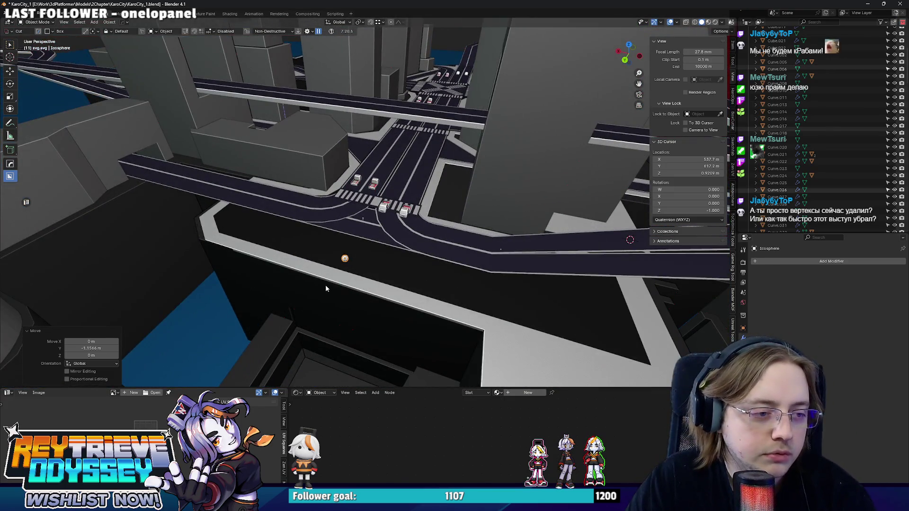
In X-ray Edit Mode on Curve.007, try dissolving the notch, comparing with and without it
left_click(325, 285)
key("Tab")
mouse_move(325, 285)
middle_mouse_down()
mouse_move(497, 265)
mouse_move(454, 236)
mouse_move(400, 244)
middle_mouse_up()
key("alt+z")
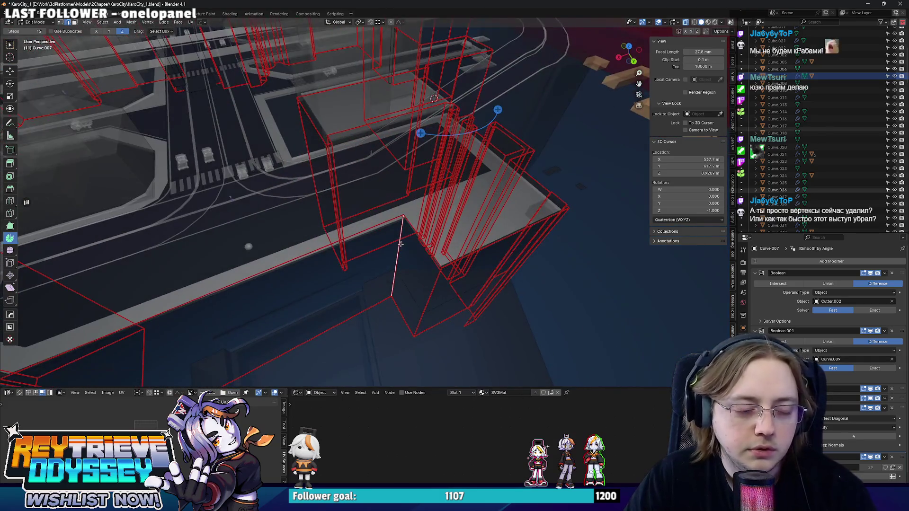
key("ctrl+x")
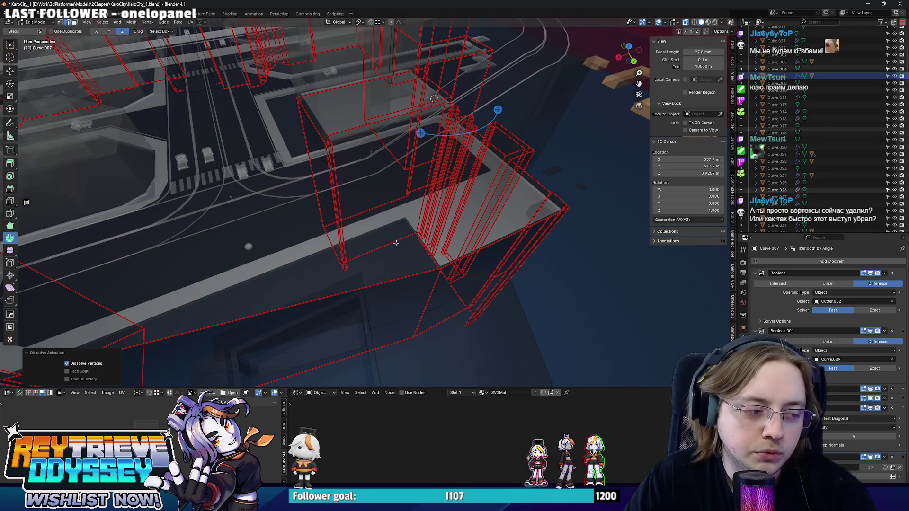
key("ctrl+z")
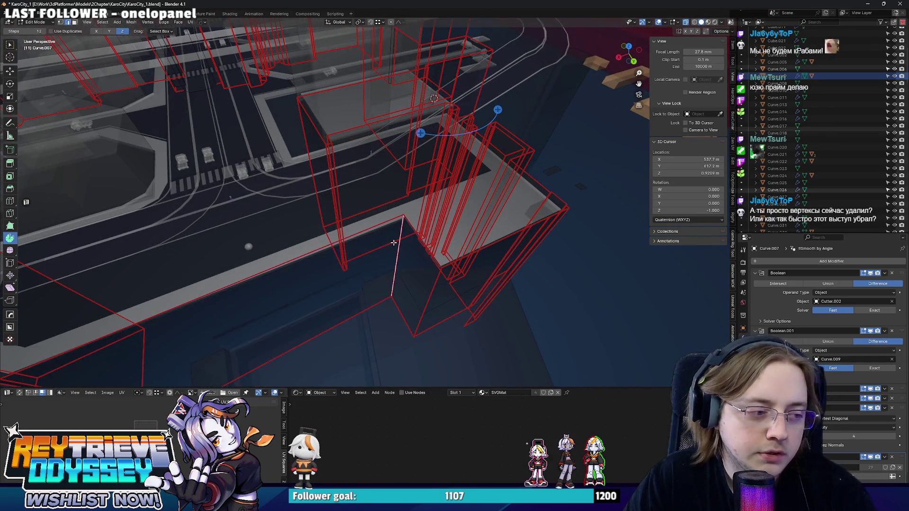
key("ctrl+shift+z")
key("ctrl+z")
key("ctrl+shift+z")
key("ctrl+z")
mouse_move(392, 243)
middle_mouse_down()
mouse_move(373, 248)
mouse_move(412, 237)
mouse_move(387, 244)
middle_mouse_up()
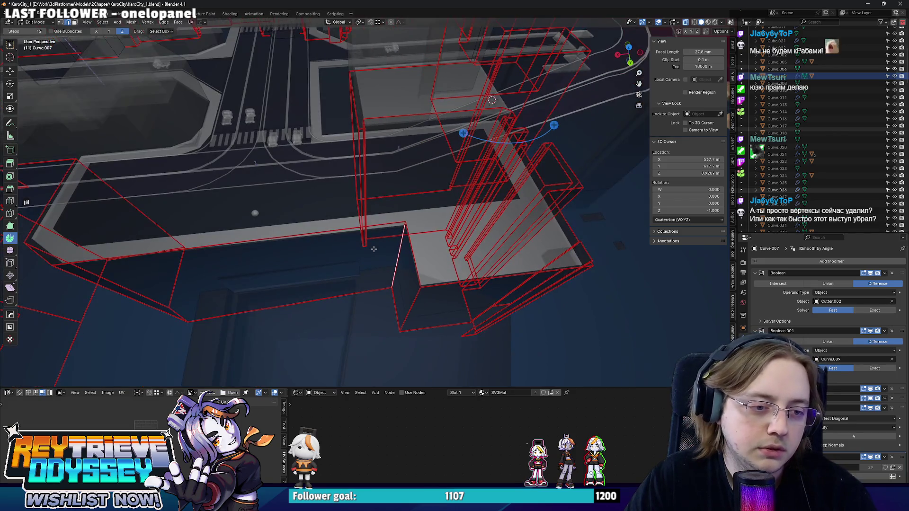
key("ctrl+shift+z")
key("ctrl+z")
key("ctrl+z")
key("ctrl+shift+z")
Try dissolving the notch edges instead, then undo it and return to Object Mode
key("g")
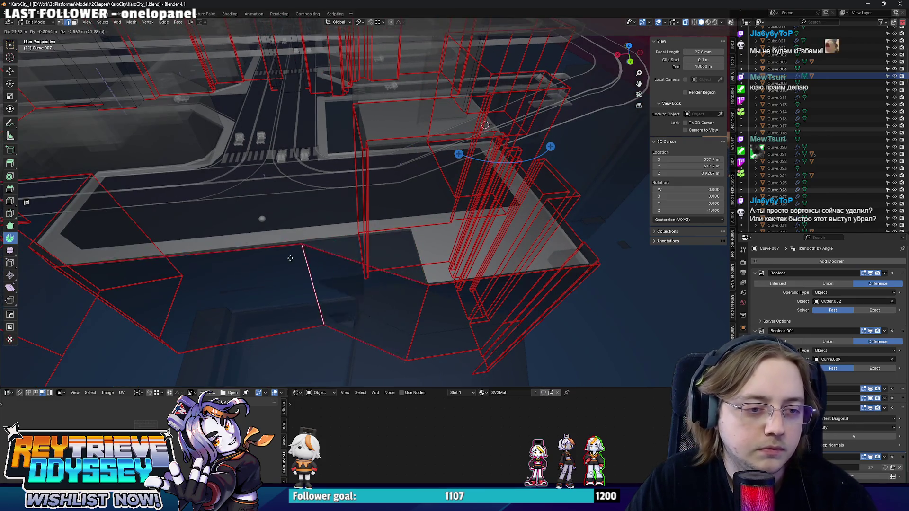
key("Escape")
key("ctrl+z")
key("ctrl+shift+z")
key("x")
left_click(388, 291)
key("ctrl+z")
key("Tab")
mouse_move(388, 293)
middle_mouse_down()
mouse_move(378, 266)
mouse_move(459, 255)
mouse_move(421, 244)
mouse_move(419, 223)
middle_mouse_up()
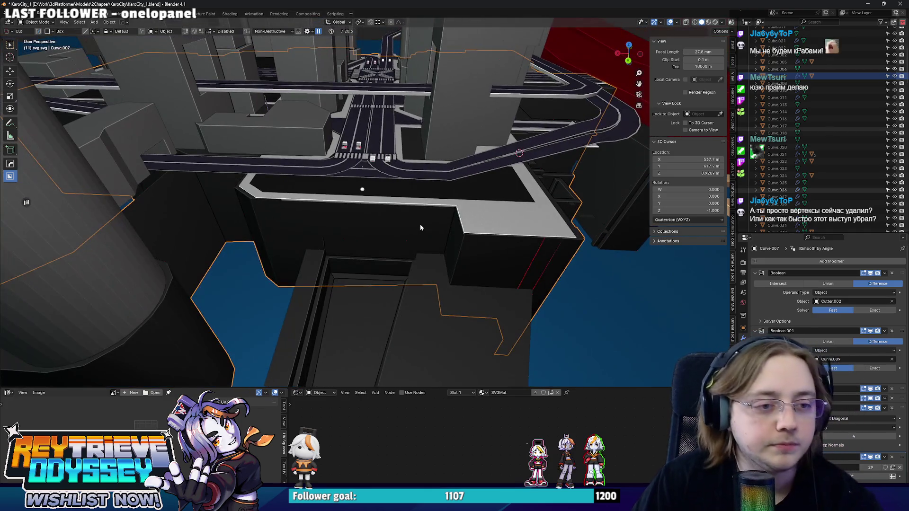
Flatten the notch's side face to zero along Y and move it flush with the block
key("Tab")
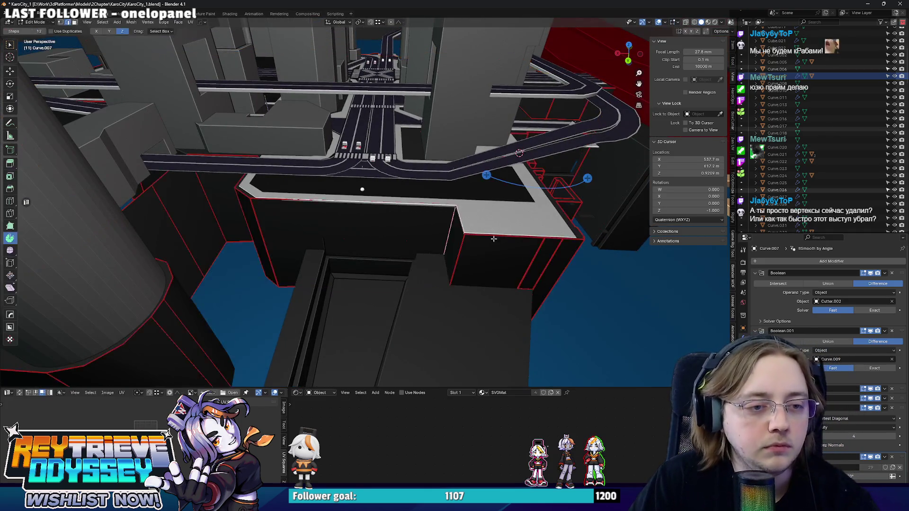
left_click(427, 236)
key("s")
key("y")
key("0")
key("Return")
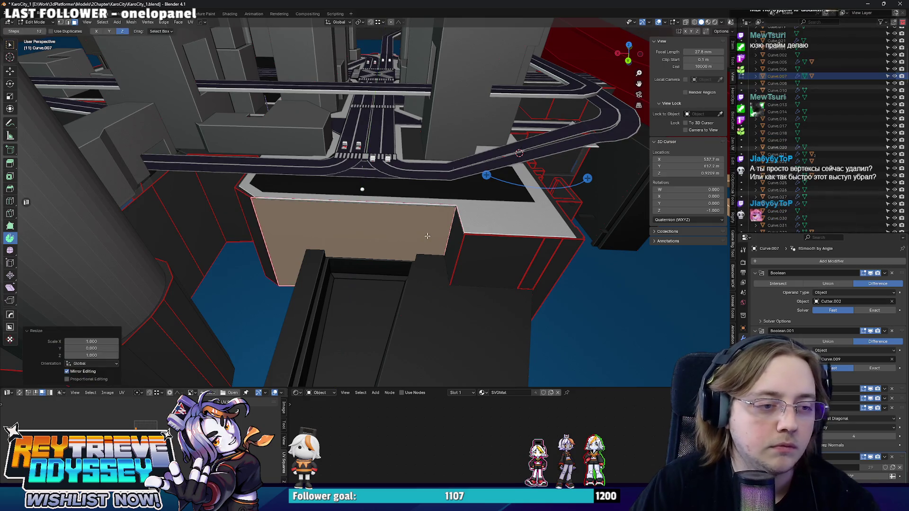
scroll(422, 228, "up", 2)
mouse_move(422, 227)
middle_mouse_down()
mouse_move(360, 227)
mouse_move(302, 181)
mouse_move(291, 181)
mouse_move(370, 201)
mouse_move(342, 197)
mouse_move(347, 181)
mouse_move(382, 211)
mouse_move(269, 231)
mouse_move(357, 232)
mouse_move(382, 260)
mouse_move(359, 198)
mouse_move(387, 238)
mouse_move(412, 243)
mouse_move(391, 232)
mouse_move(397, 200)
mouse_move(393, 208)
mouse_move(385, 192)
middle_mouse_up()
key("g")
key("y")
left_click(305, 228)
key("Tab")
scroll(305, 227, "down", 5)
scroll(382, 211, "up", 5)
scroll(382, 261, "up", 3)
Raise road piece Cube.023 about 0.07 m along Z
left_click(396, 201)
key("g")
key("z")
left_click(395, 201)
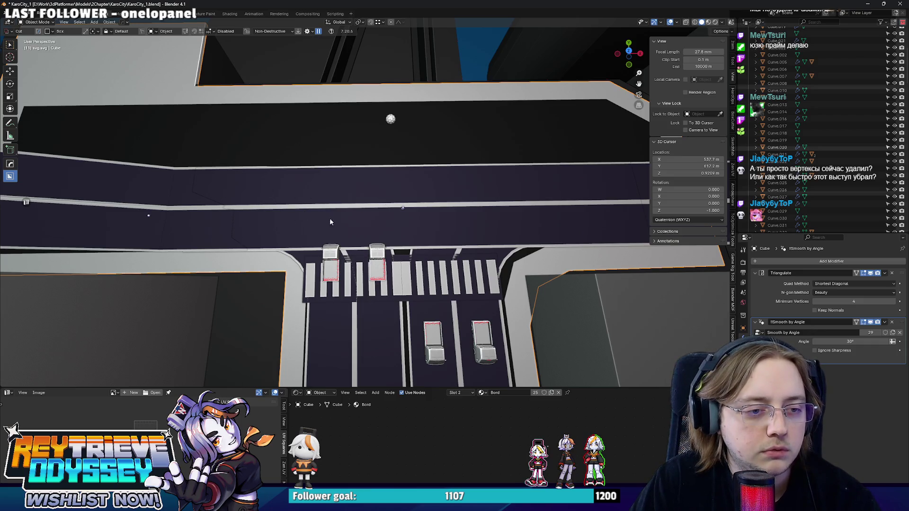
right_click(364, 241)
middle_click_drag(395, 123, 398, 222)
scroll(391, 217, "down", 4)
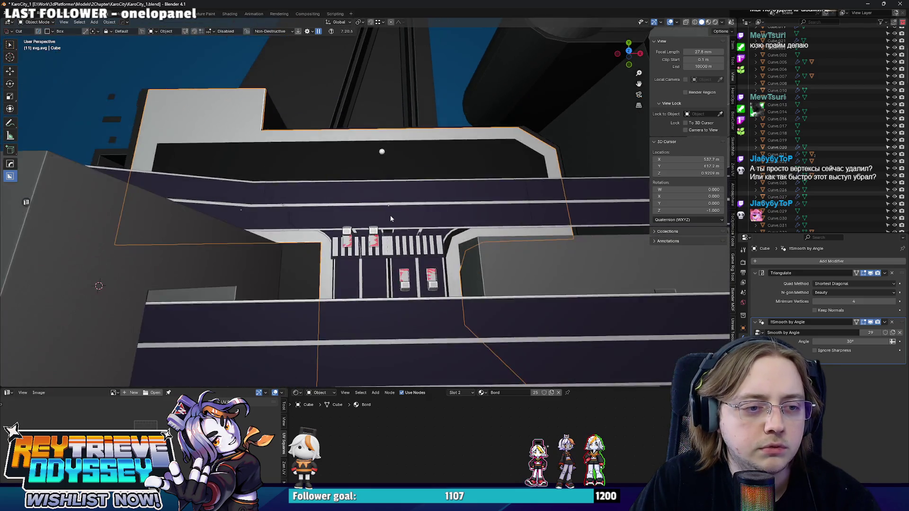
scroll(390, 215, "up", 5)
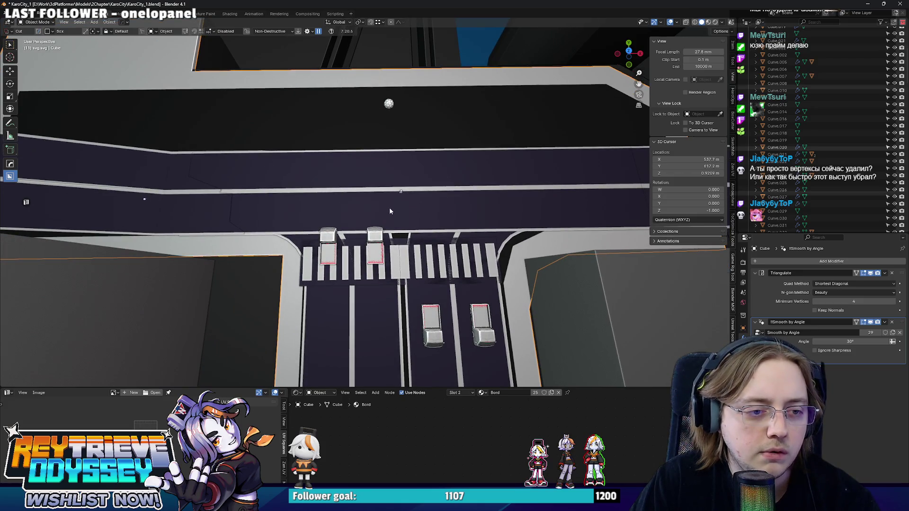
right_click(389, 207)
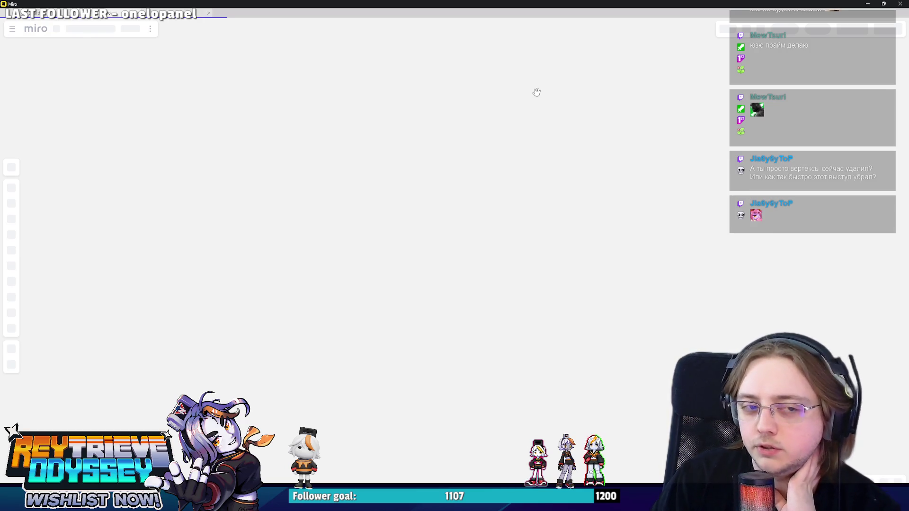
key("alt+Tab")
mouse_move(472, 81)
middle_mouse_down()
mouse_move(452, 175)
mouse_move(342, 167)
mouse_move(352, 126)
mouse_move(431, 237)
mouse_move(603, 170)
middle_mouse_up()
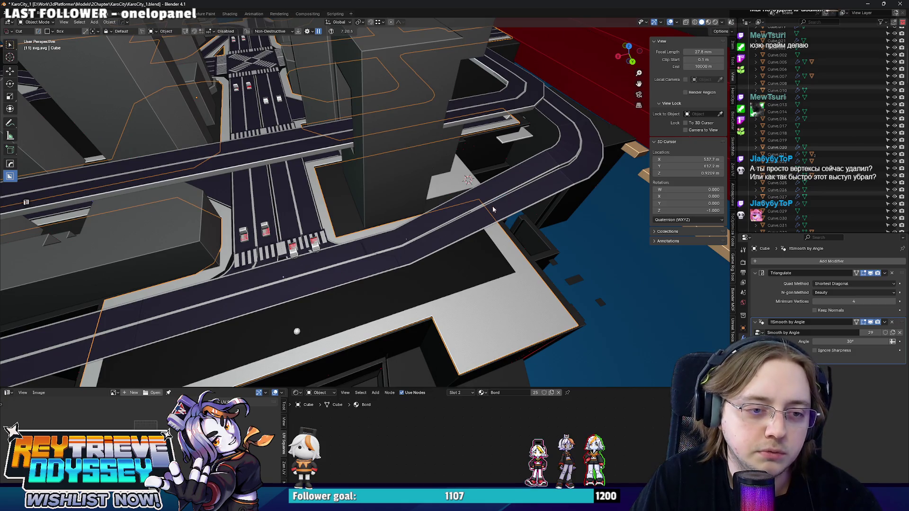
Look over the intersection, select the block under the curved road, and restore its cut-away geometry
middle_click_drag(563, 91, 463, 225)
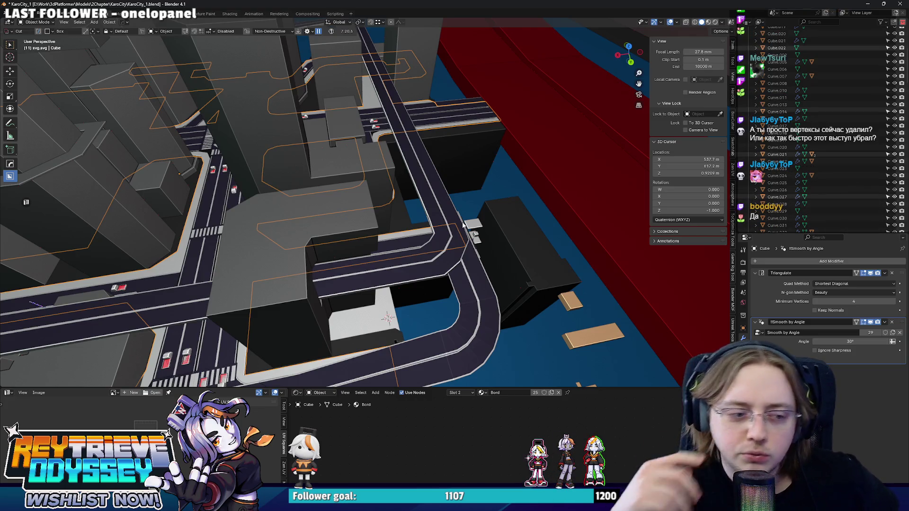
mouse_move(462, 225)
middle_mouse_down()
mouse_move(367, 236)
mouse_move(421, 314)
mouse_move(357, 227)
mouse_move(369, 212)
mouse_move(342, 234)
middle_mouse_up()
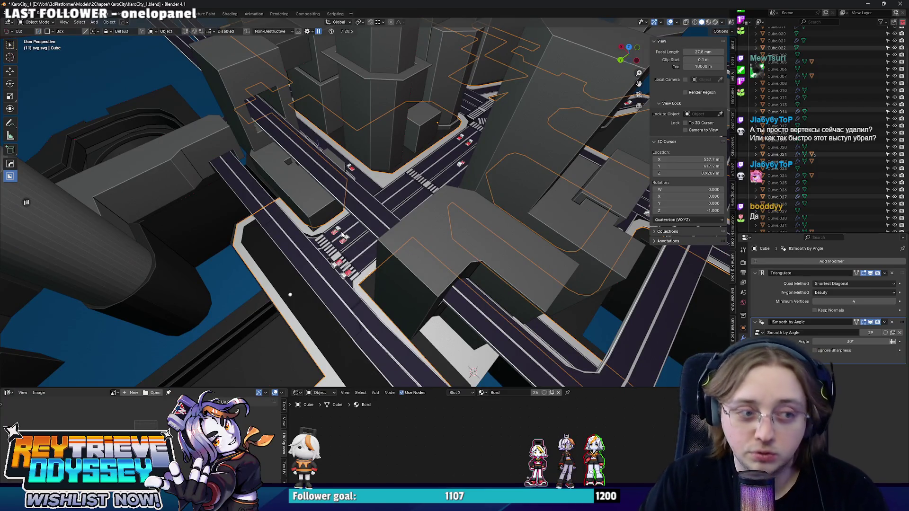
mouse_move(342, 234)
middle_mouse_down()
mouse_move(465, 205)
mouse_move(461, 214)
mouse_move(444, 198)
mouse_move(488, 158)
mouse_move(436, 219)
mouse_move(462, 248)
middle_mouse_up()
left_click(465, 250)
left_click(473, 240)
left_click(473, 240)
left_click(474, 240)
key("ctrl+z")
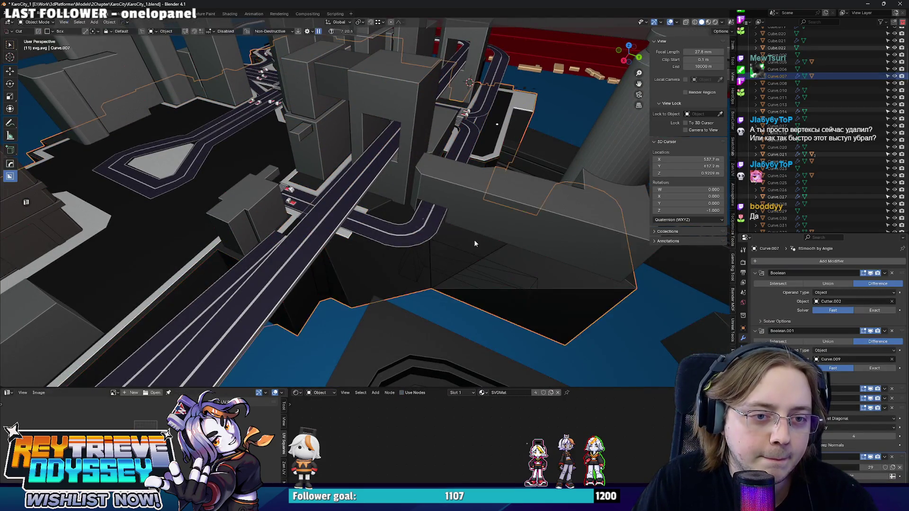
mouse_move(475, 243)
middle_mouse_down()
mouse_move(470, 220)
mouse_move(421, 228)
mouse_move(359, 266)
mouse_move(374, 251)
mouse_move(398, 254)
mouse_move(399, 239)
mouse_move(423, 233)
mouse_move(384, 232)
mouse_move(419, 217)
mouse_move(450, 229)
mouse_move(430, 252)
mouse_move(365, 186)
mouse_move(415, 222)
mouse_move(436, 219)
middle_mouse_up()
Raise road piece Cube.023 by 0.10305 m along Z
left_click(400, 254)
key("g")
key("z")
left_click(401, 248)
scroll(437, 220, "down", 3)
Select the whole city and export it as SM_KarCity_Sketch_1.fbx using the saved FBX preset
scroll(830, 97, "up", 10)
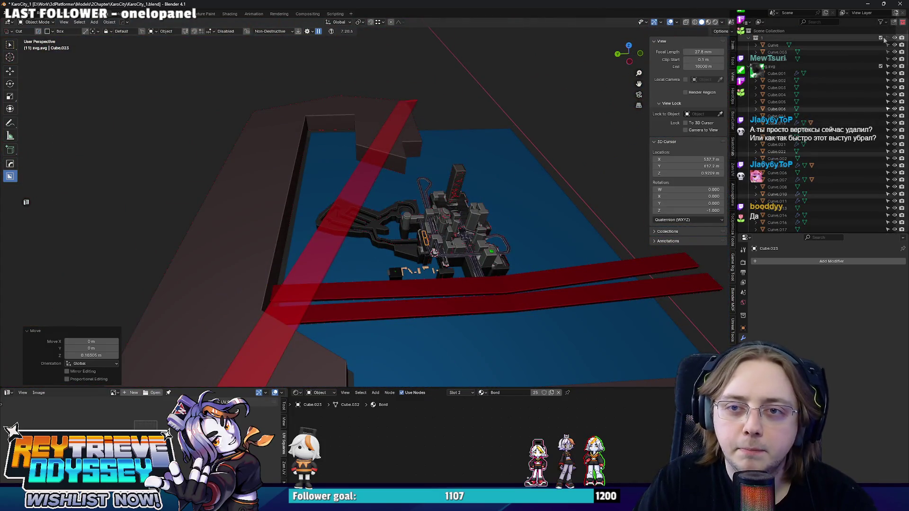
key("a")
middle_click_drag(464, 161, 480, 154)
key("F3")
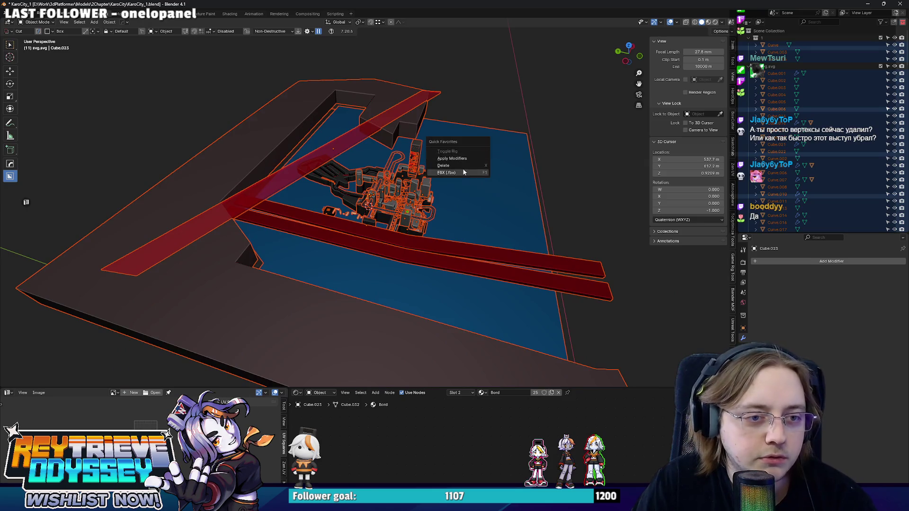
left_click(462, 169)
left_click(631, 93)
left_click(624, 117)
left_click(616, 423)
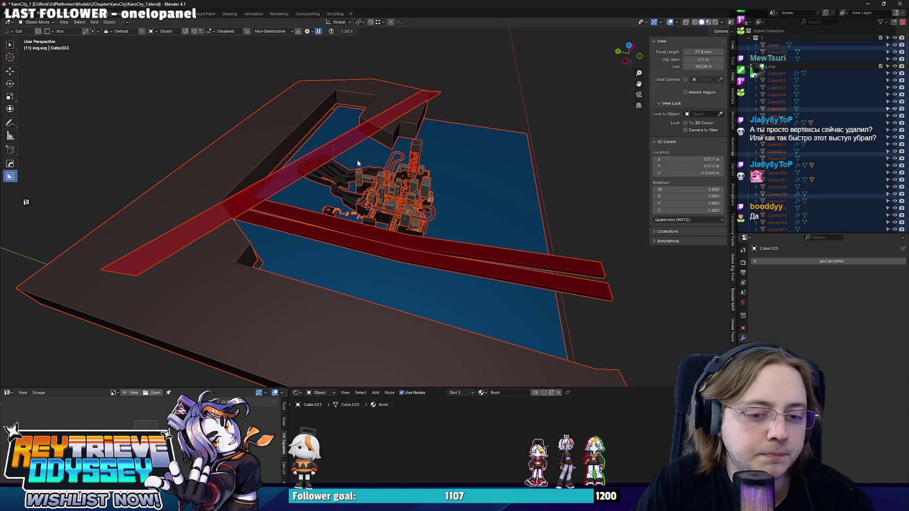
Minimise Blender to the desktop
scroll(349, 370, "up", 3)
scroll(583, 99, "up", 5)
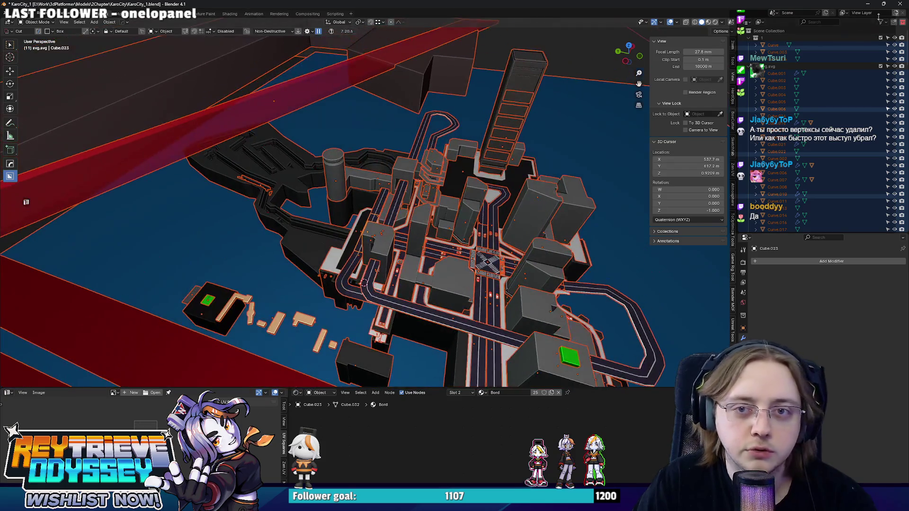
scroll(583, 99, "down", 3)
left_click(867, 4)
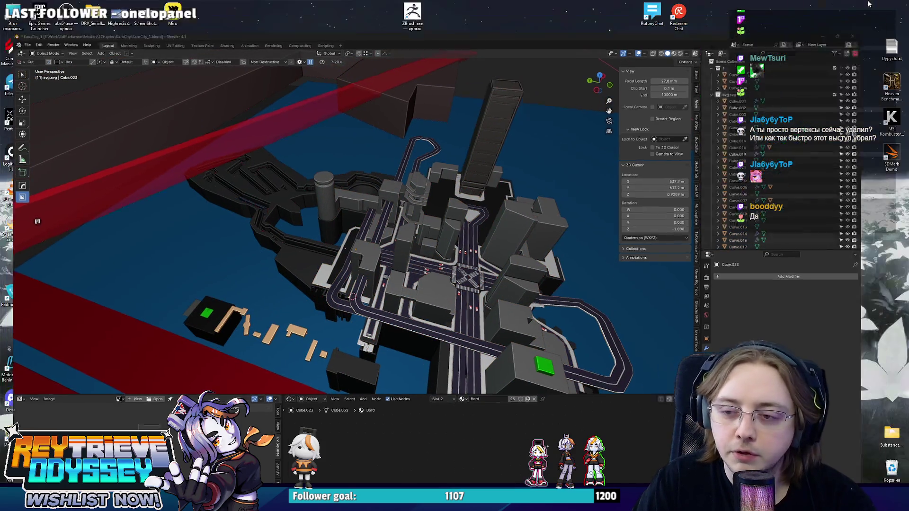
In Unreal, reimport SM_KaroCity_Sketch_1 via Browse to Asset, then start a Play in Editor session
key("alt+Tab")
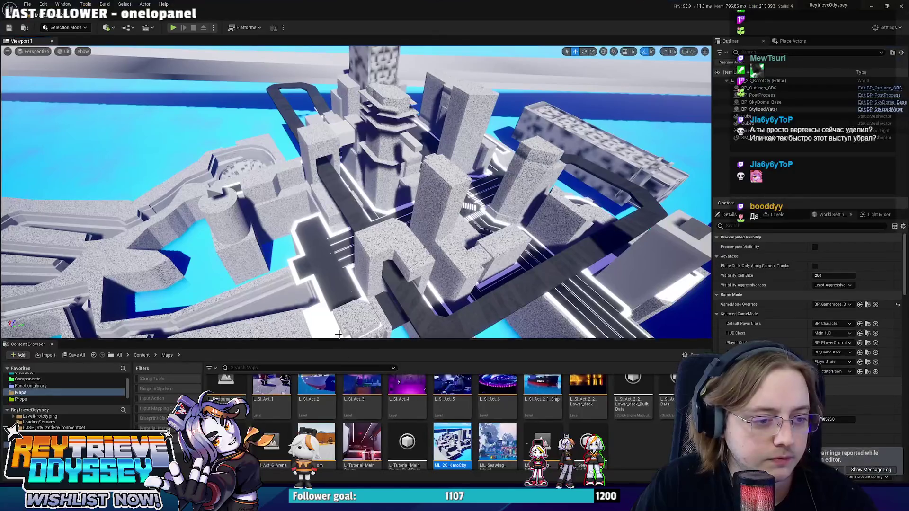
right_click(402, 254)
left_click(415, 265)
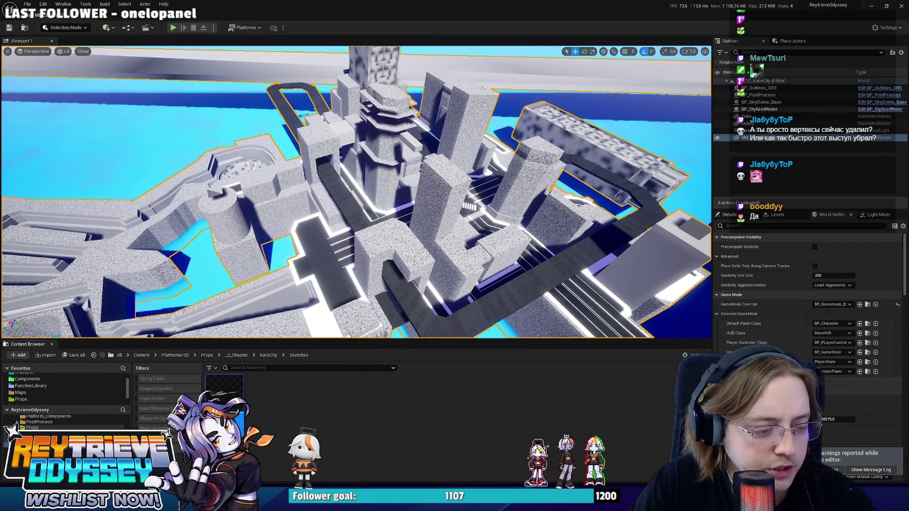
right_click(234, 402)
left_click(271, 208)
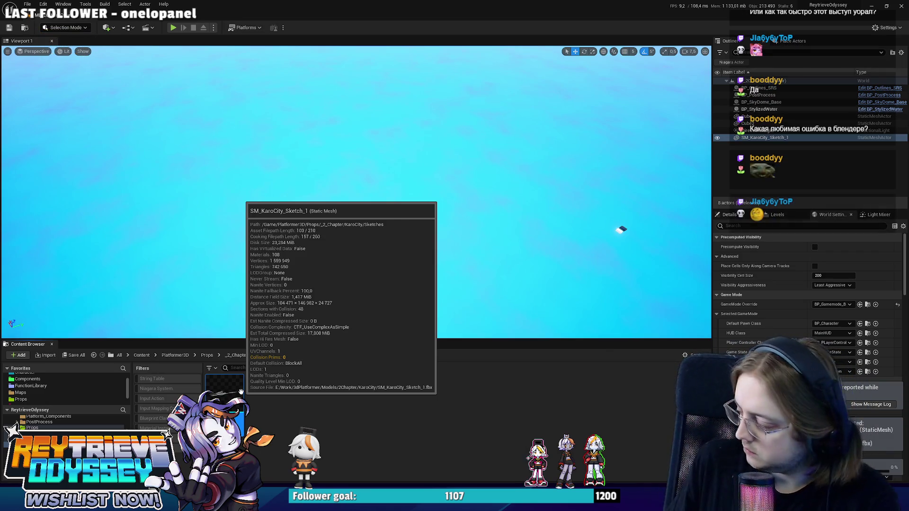
mouse_move(401, 229)
right_mouse_down()
mouse_move(418, 232)
mouse_move(393, 246)
mouse_move(412, 241)
mouse_move(401, 228)
right_mouse_up()
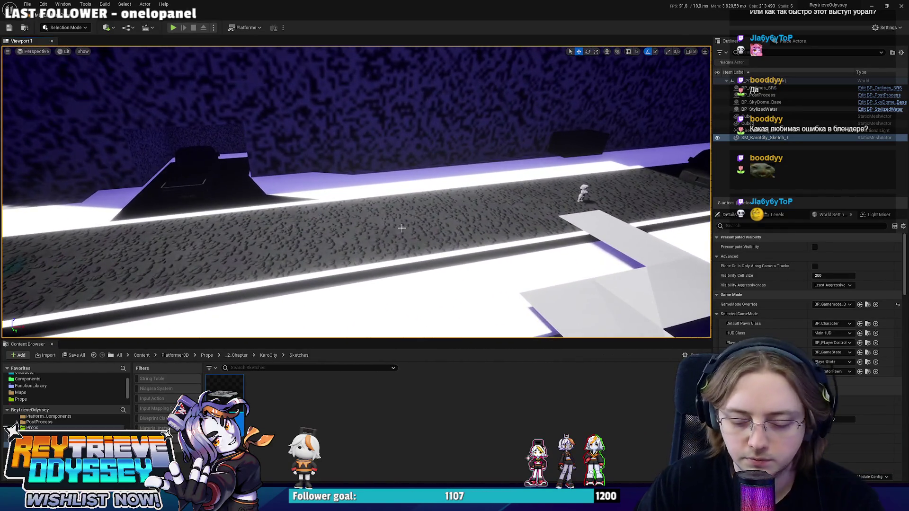
key("alt+p")
Stop the playtest and close the Message Log
key("Escape")
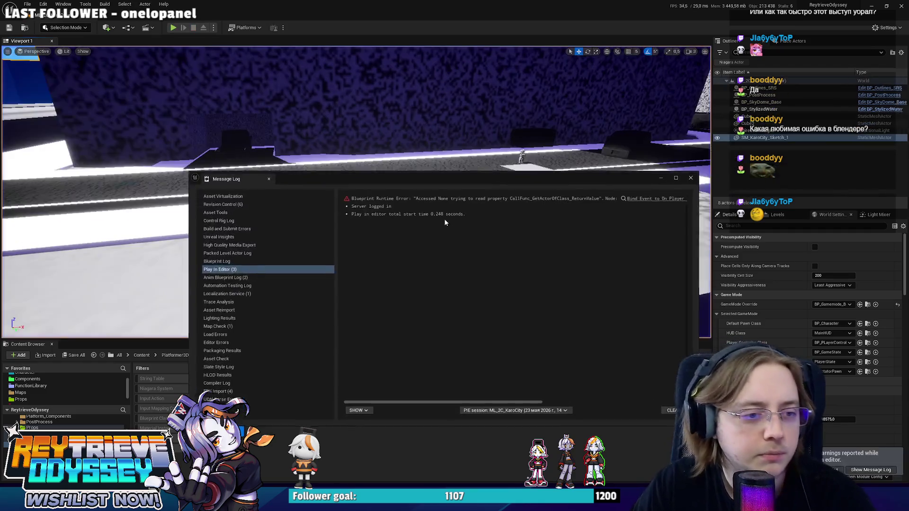
left_click(662, 178)
right_click_drag(336, 227, 336, 227)
Search assets for Checker, clear and close the search, then open the DevelopMaterials folder
key("ctrl+p")
type("C")
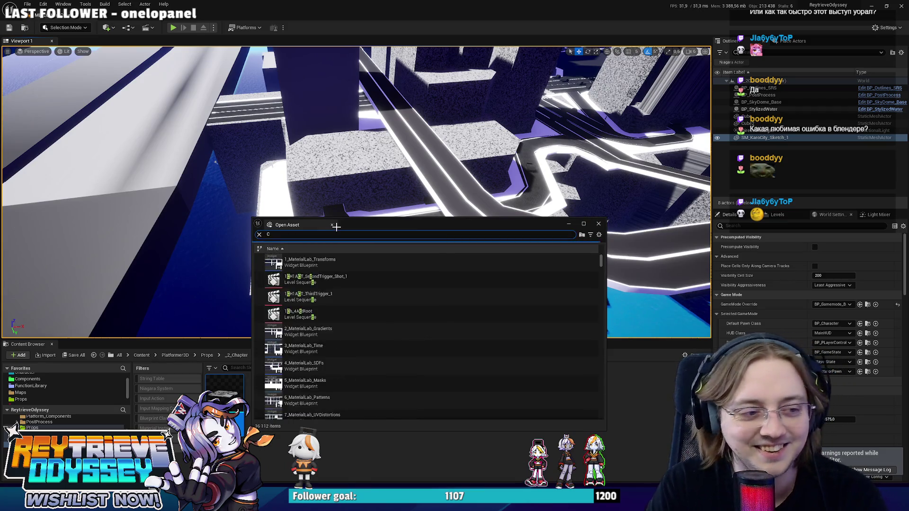
type("pycc")
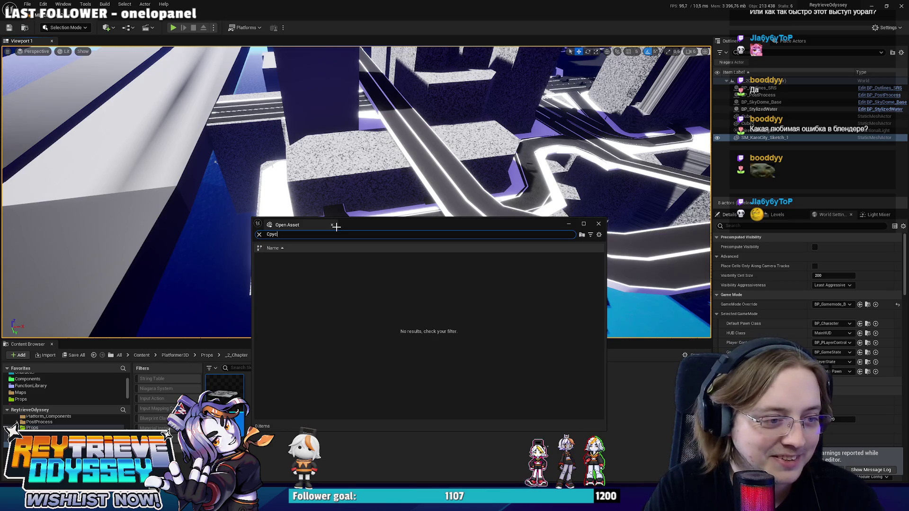
type("c")
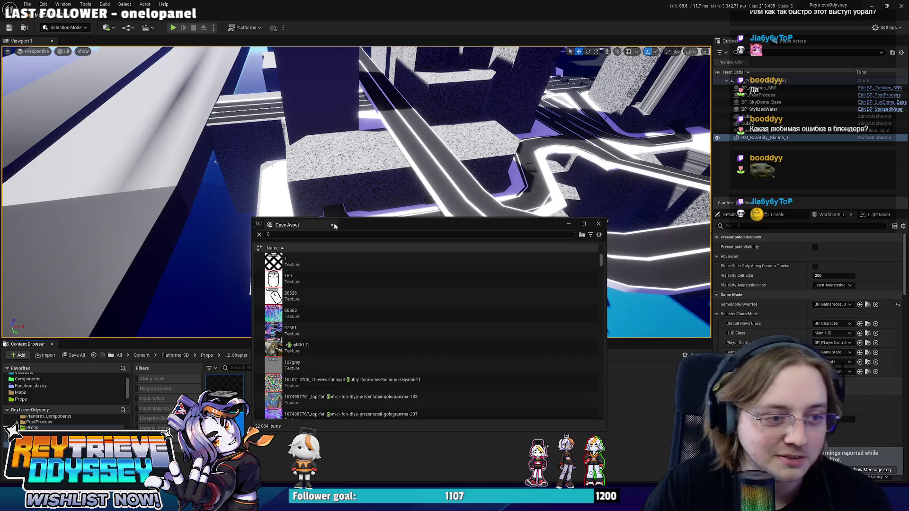
left_click(326, 235)
type("er")
scroll(330, 290, "down", 3)
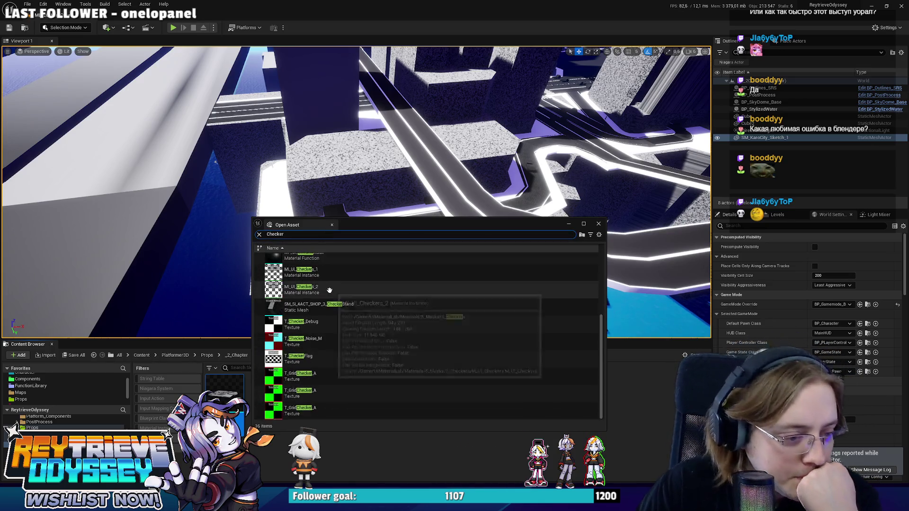
scroll(329, 291, "up", 3)
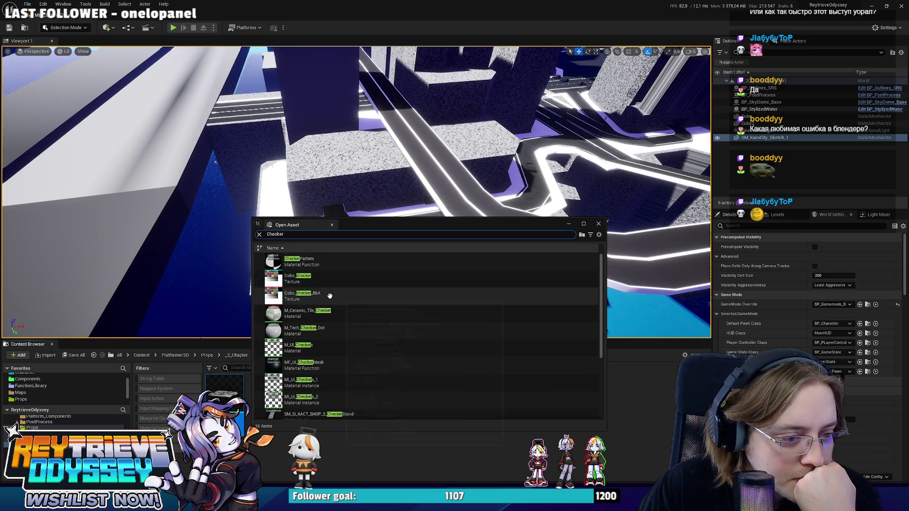
double_click(286, 234)
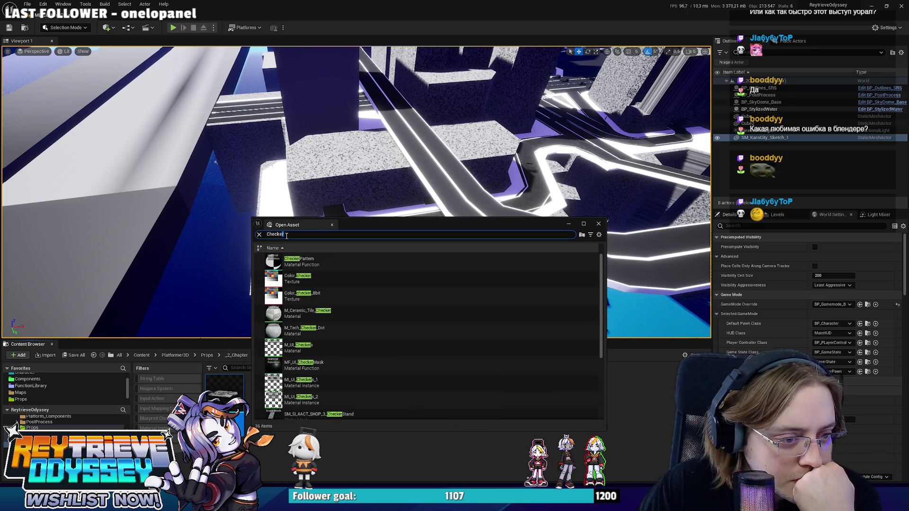
left_click(259, 234)
key("Escape")
left_click(328, 396)
double_click(328, 395)
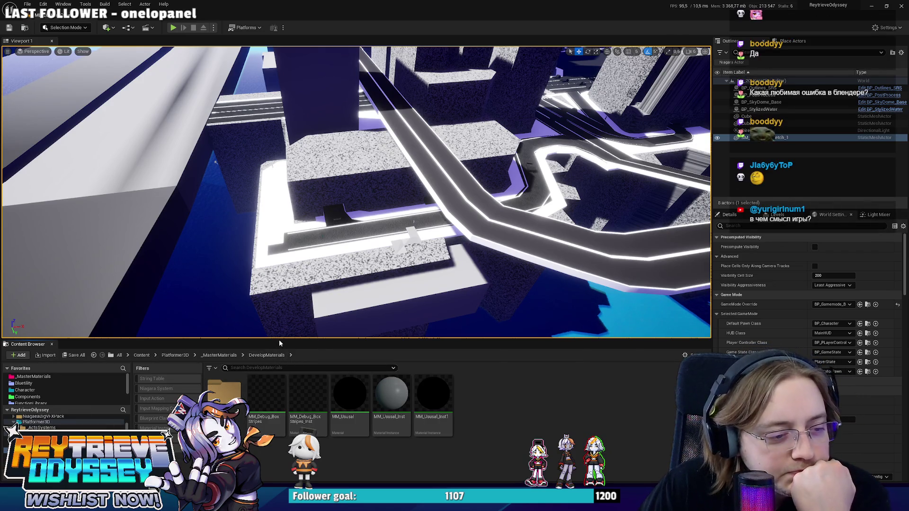
Enlarge the Content Browser and browse _ActsSystems and Buildings into the buildings' Materials folder
left_click_drag(279, 340, 279, 235)
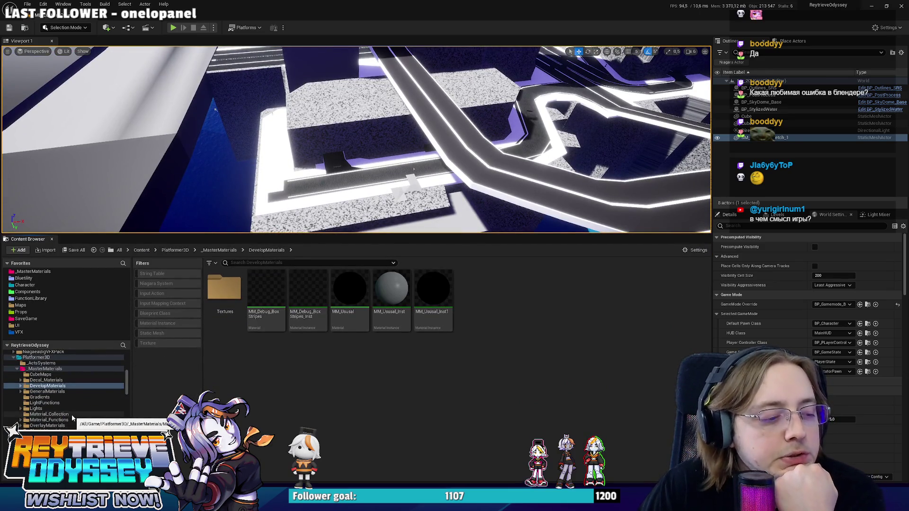
scroll(71, 412, "up", 3)
scroll(69, 408, "up", 5)
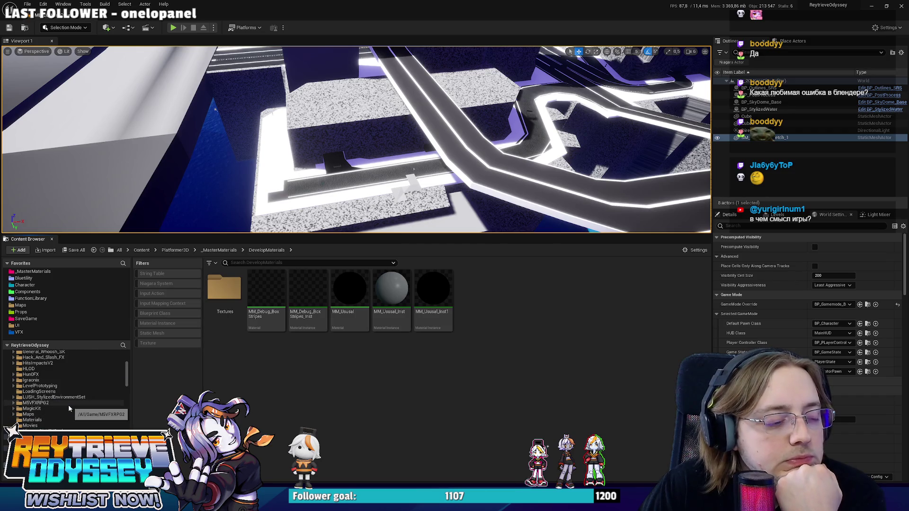
scroll(40, 393, "down", 4)
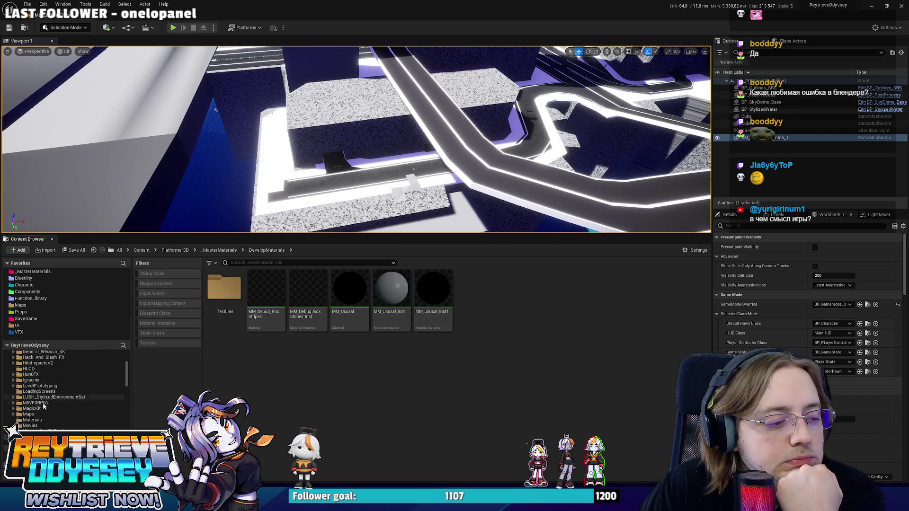
scroll(62, 421, "down", 1)
left_click(61, 425)
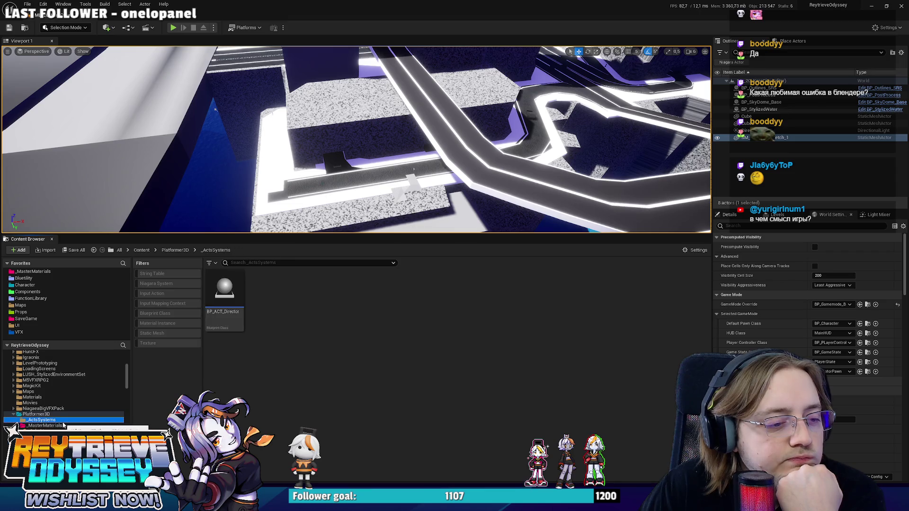
scroll(65, 425, "down", 3)
scroll(52, 411, "down", 4)
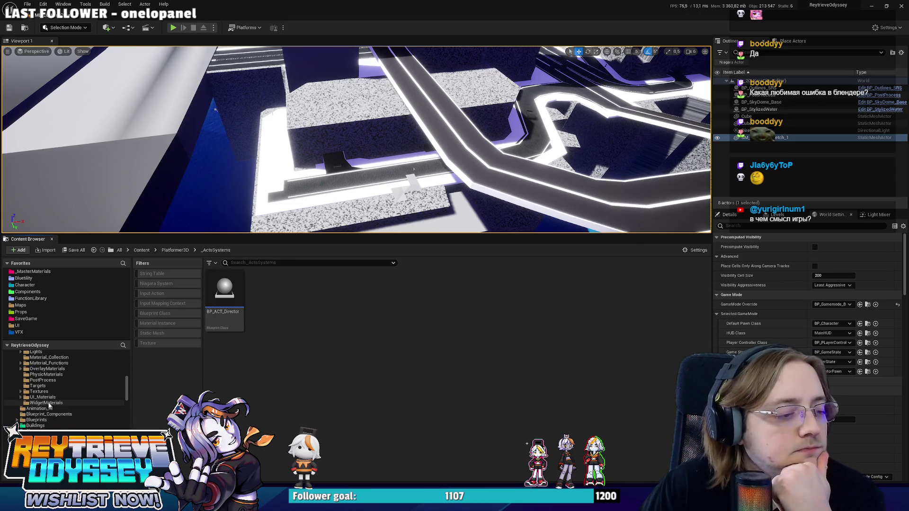
left_click(37, 426)
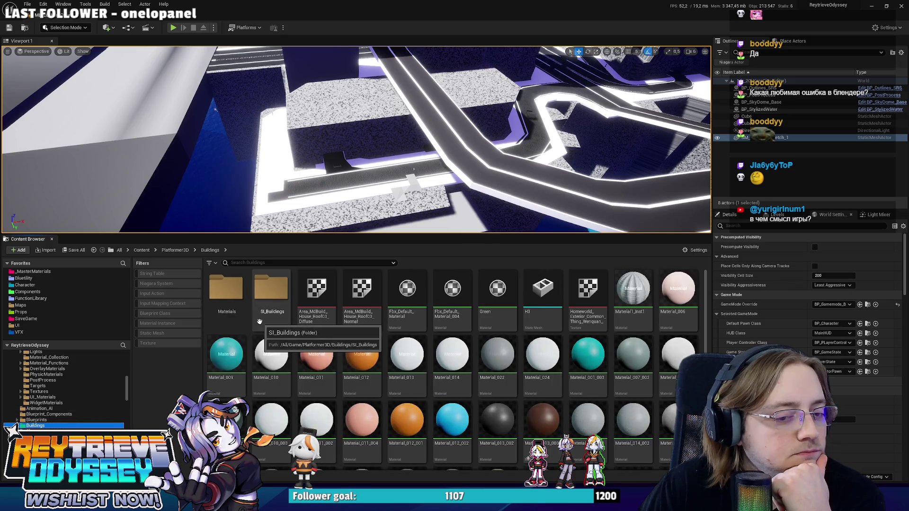
scroll(385, 395, "up", 2)
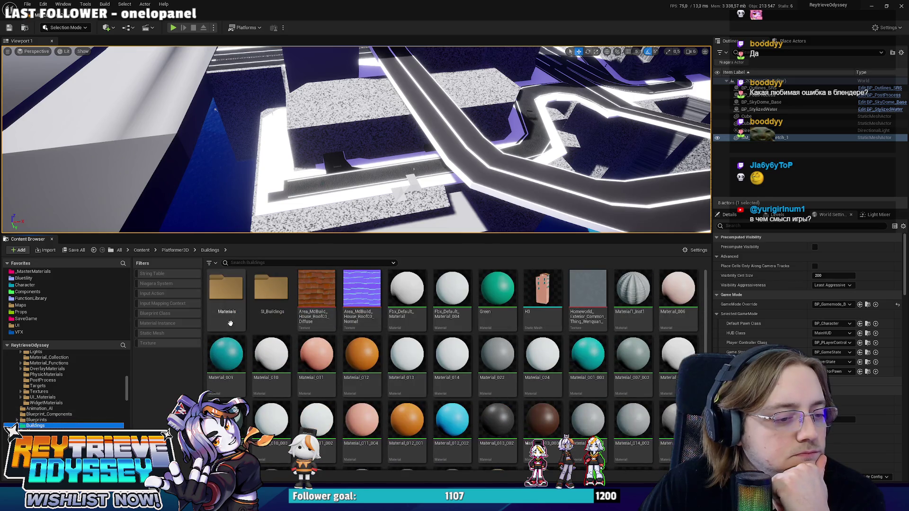
left_click(236, 302)
double_click(236, 302)
From ExampleContent > LevelPrototyping > Materials, drag MI_PrototypeGrid_PortZone onto the city mesh
scroll(75, 405, "down", 3)
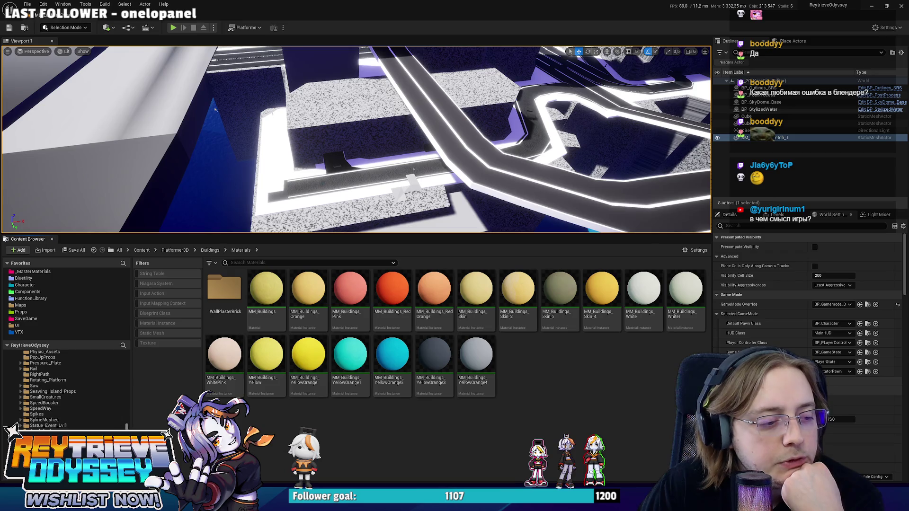
left_click_drag(126, 400, 124, 362)
scroll(58, 411, "down", 2)
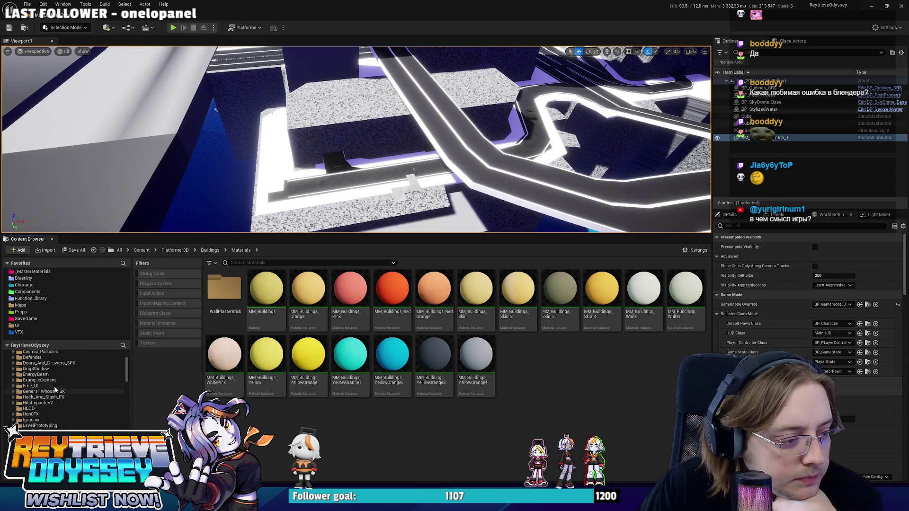
left_click(53, 380)
scroll(65, 410, "down", 1)
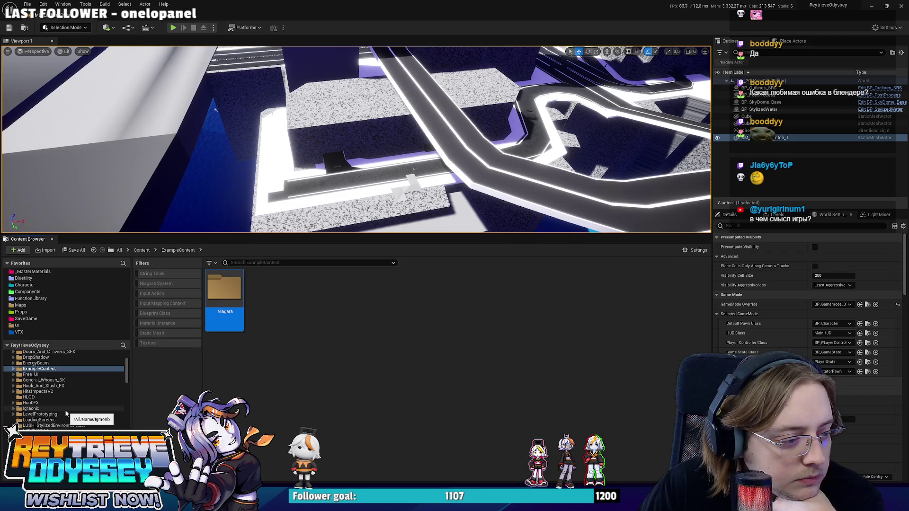
left_click(64, 412)
double_click(224, 287)
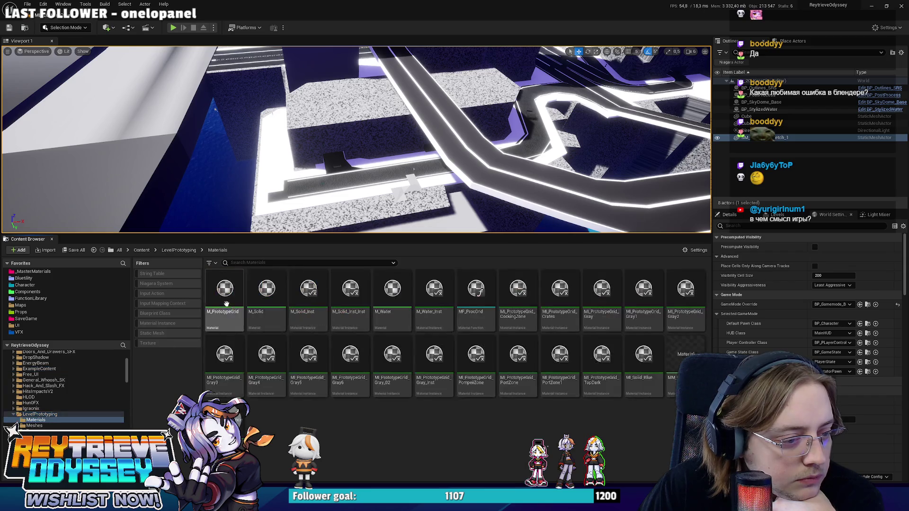
left_click_drag(518, 355, 428, 204)
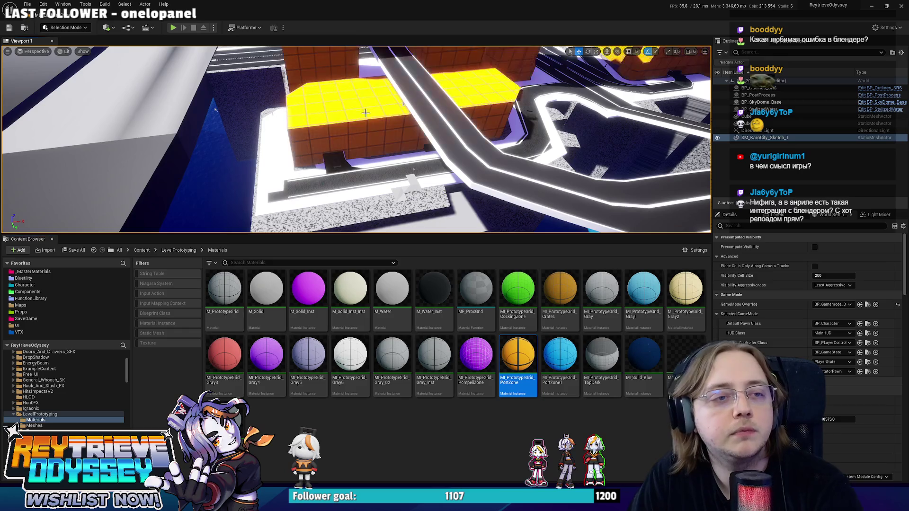
Apply the MI_PrototypeGrid_Gray_Inst grid material to the city mesh
right_click_drag(401, 150, 400, 149)
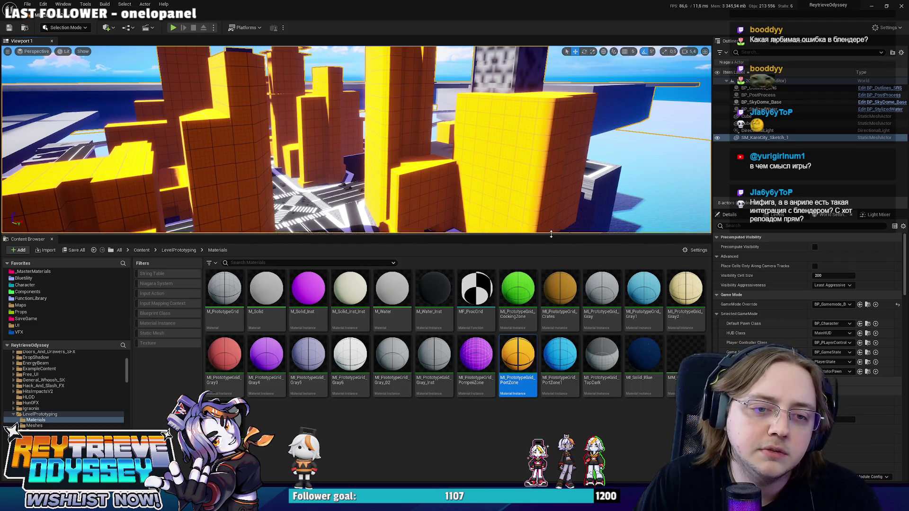
left_click_drag(551, 233, 553, 307)
left_click_drag(497, 428, 519, 260)
right_click_drag(519, 259, 473, 260)
mouse_move(497, 429)
left_mouse_down()
mouse_move(407, 252)
mouse_move(401, 215)
left_mouse_up()
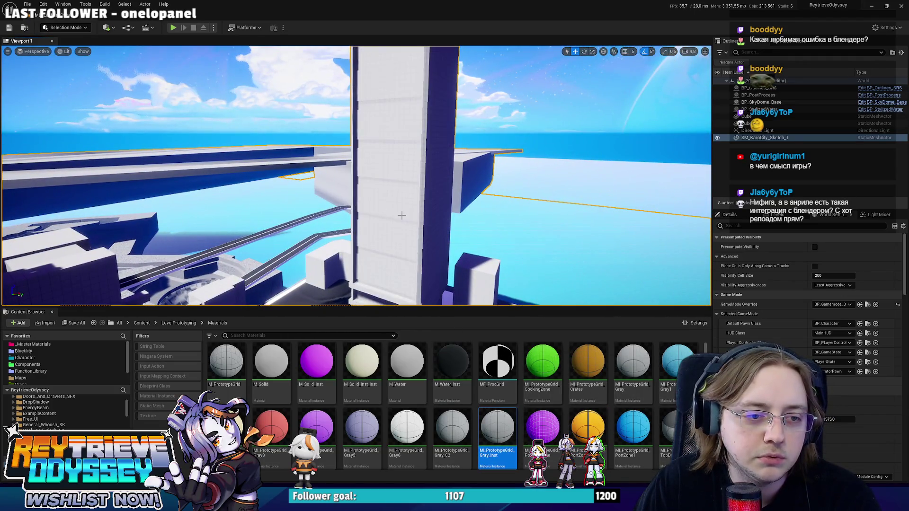
Apply the Gray5 grid material to the city, look around, and start Play in Editor
right_click(401, 241)
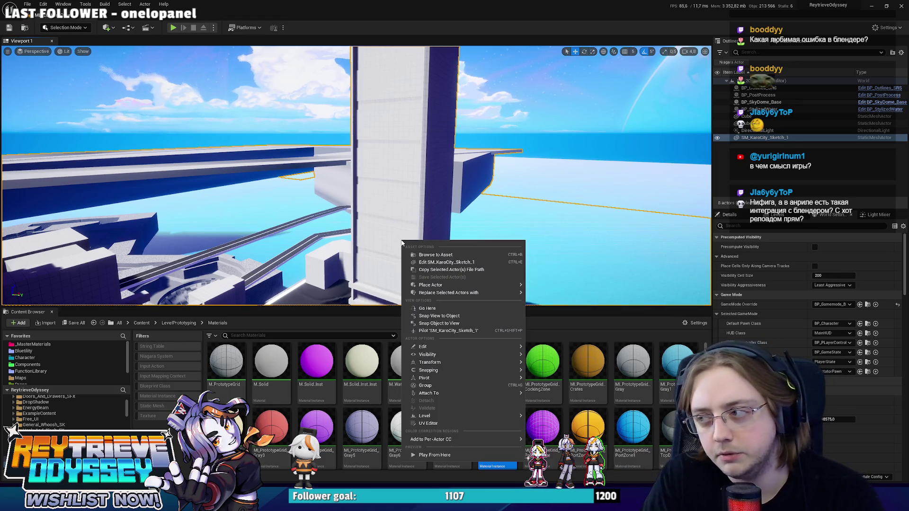
right_click_drag(402, 243, 402, 265)
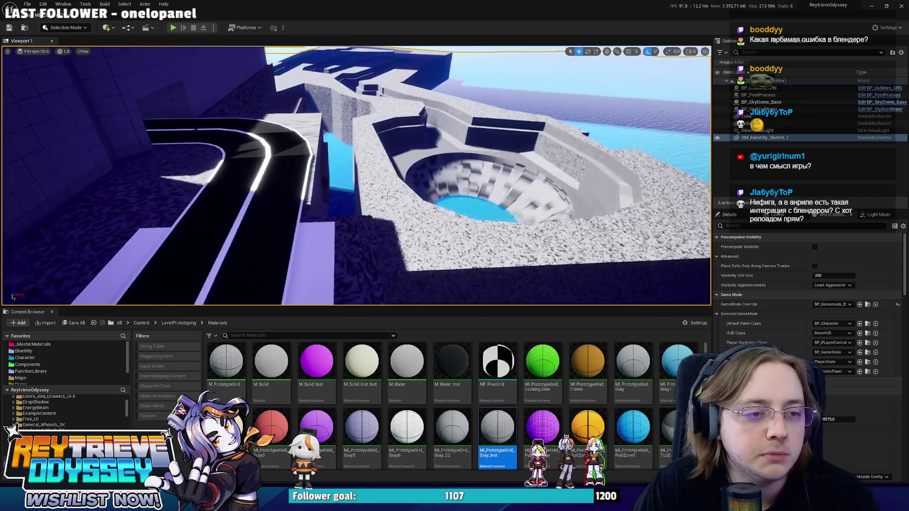
left_click_drag(362, 426, 355, 243)
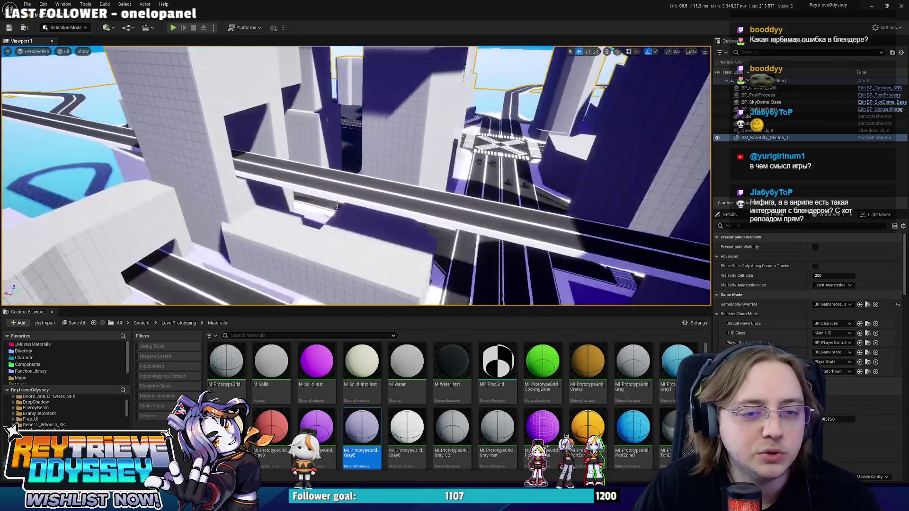
right_click_drag(337, 205, 441, 213)
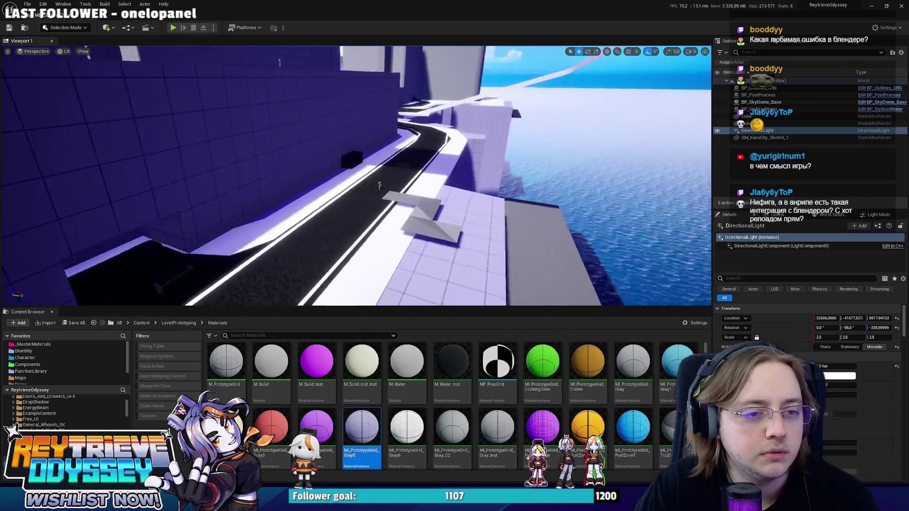
key("alt+p")
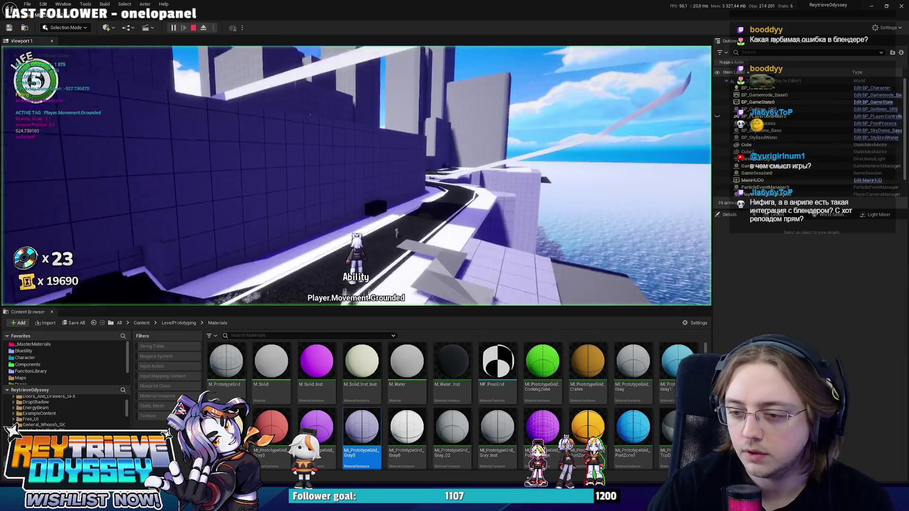
Run and repeatedly jump the character out of the purple corridor onto the striped crosswalk
key("F11")
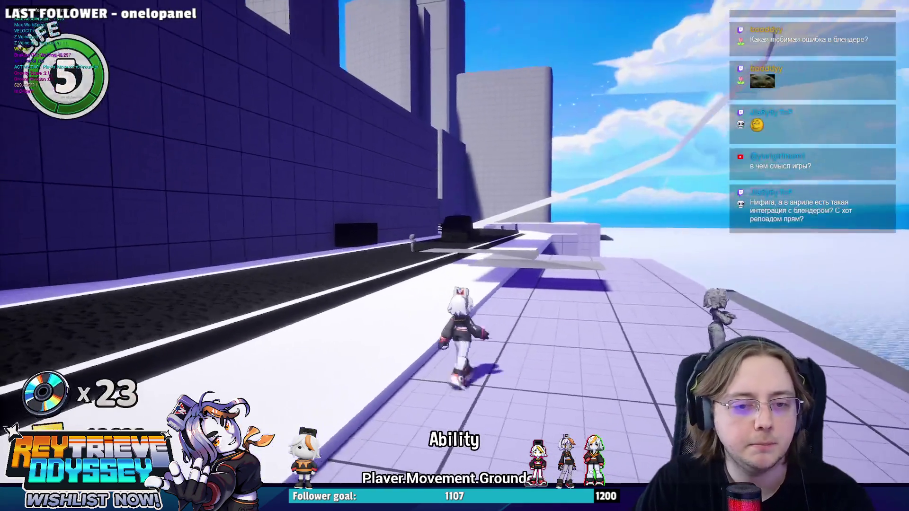
key("space")
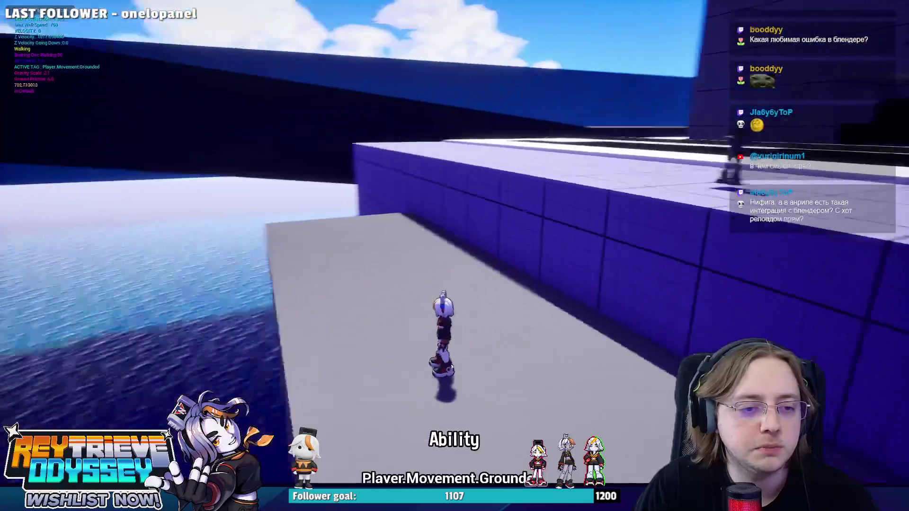
key("space")
key("space")
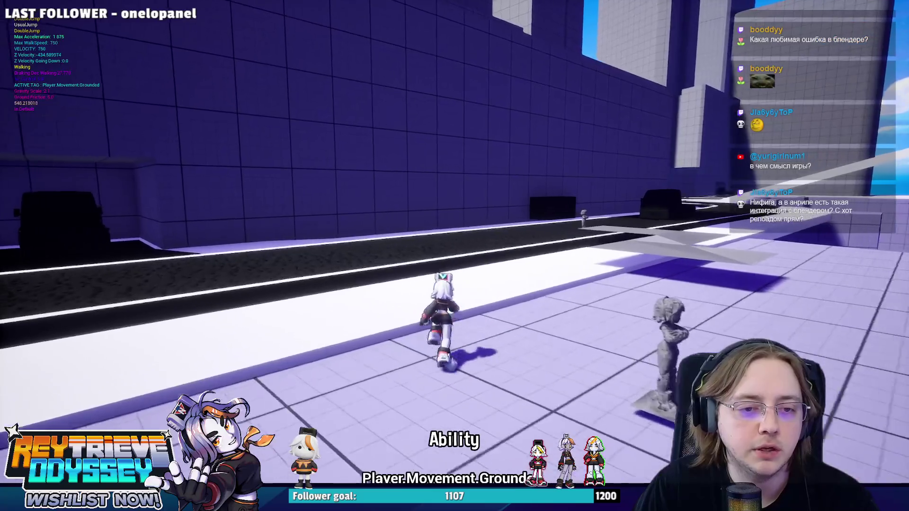
key("space")
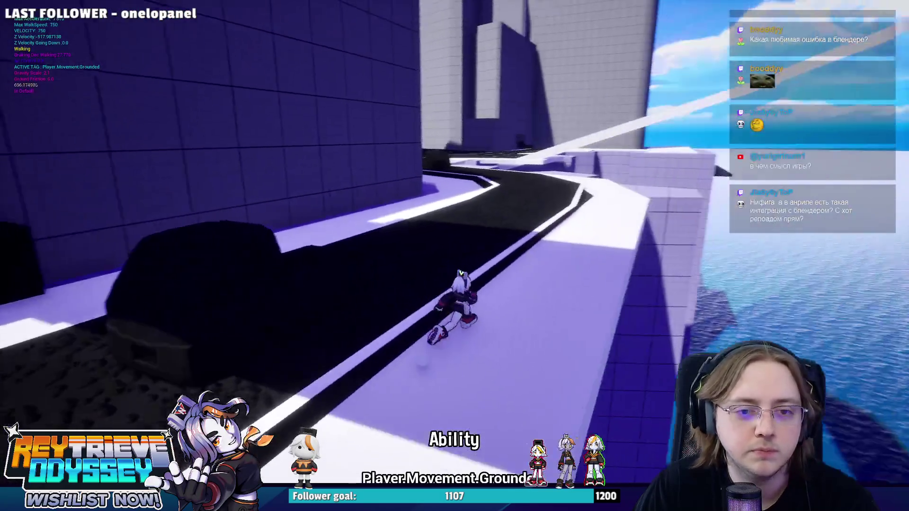
key("space")
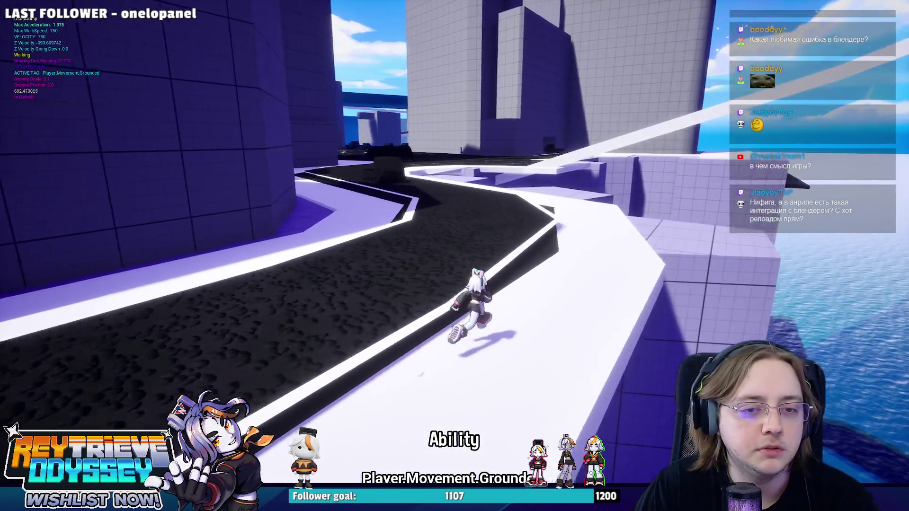
key("space")
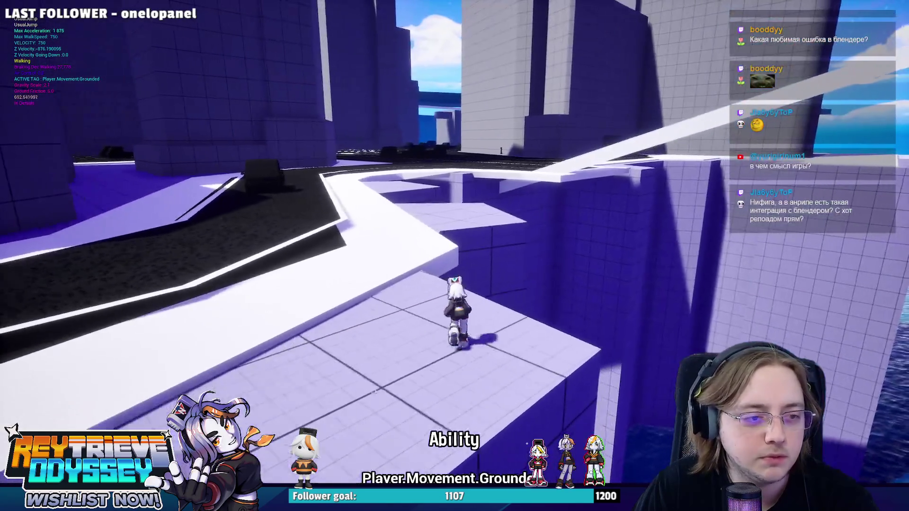
key("space")
key("space")
key("space")
key("space")
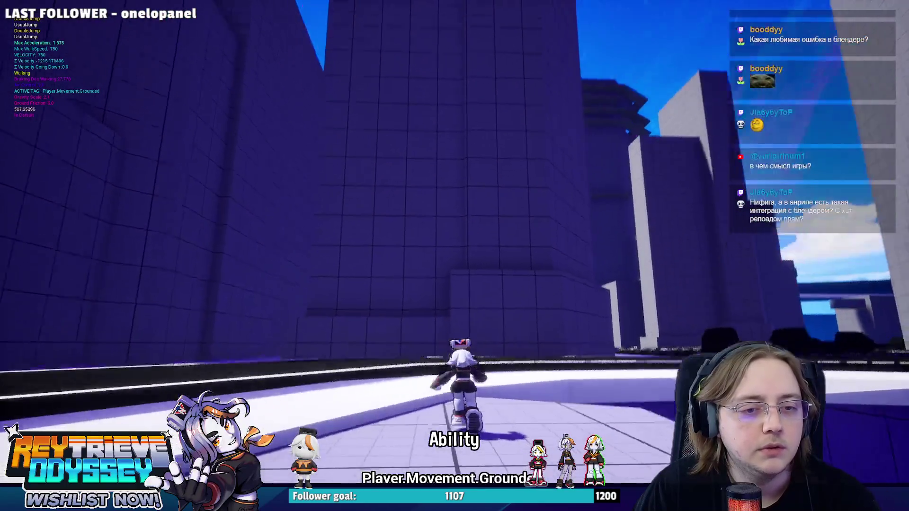
key("space")
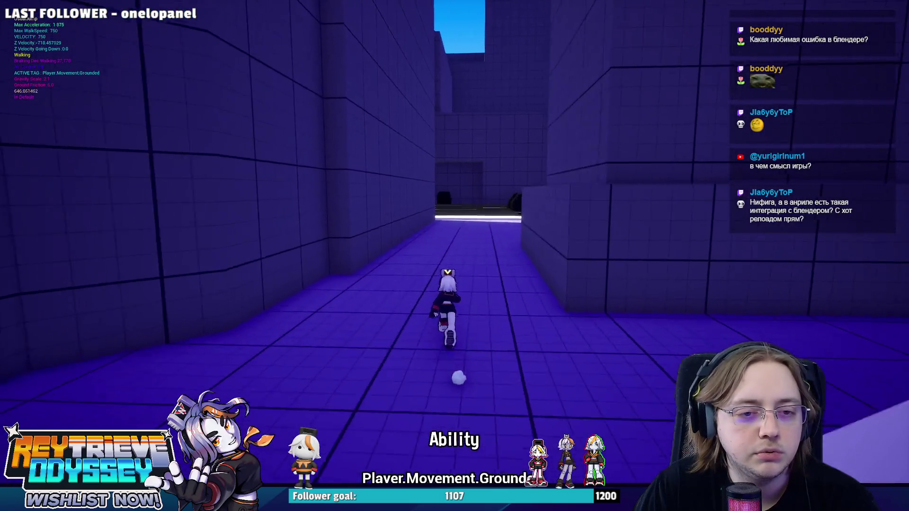
key("space")
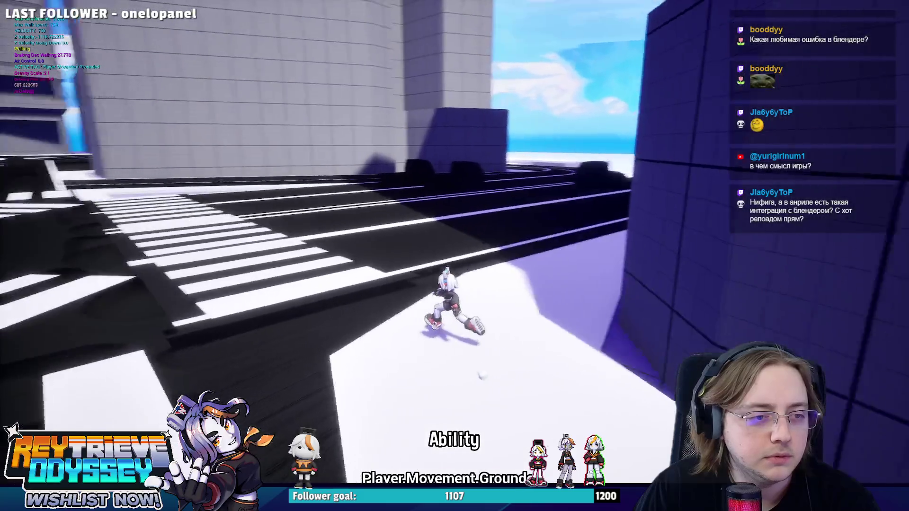
key("space")
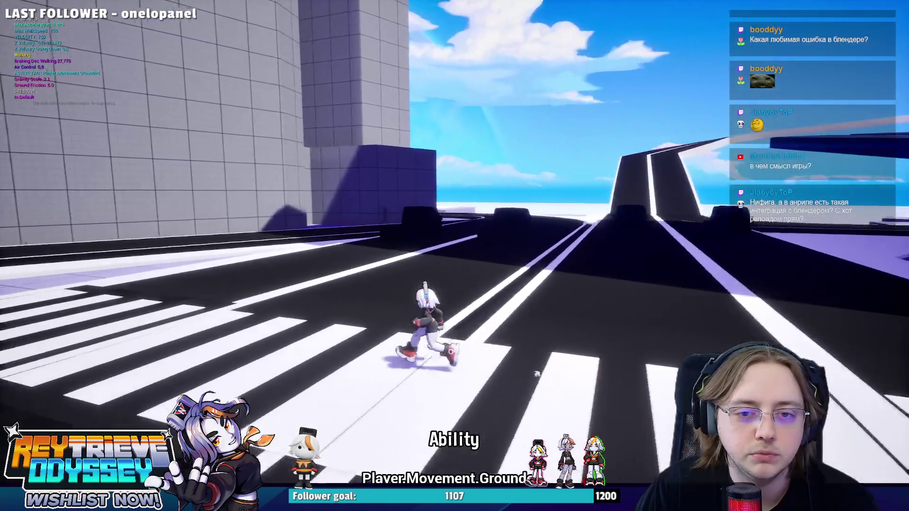
key("space")
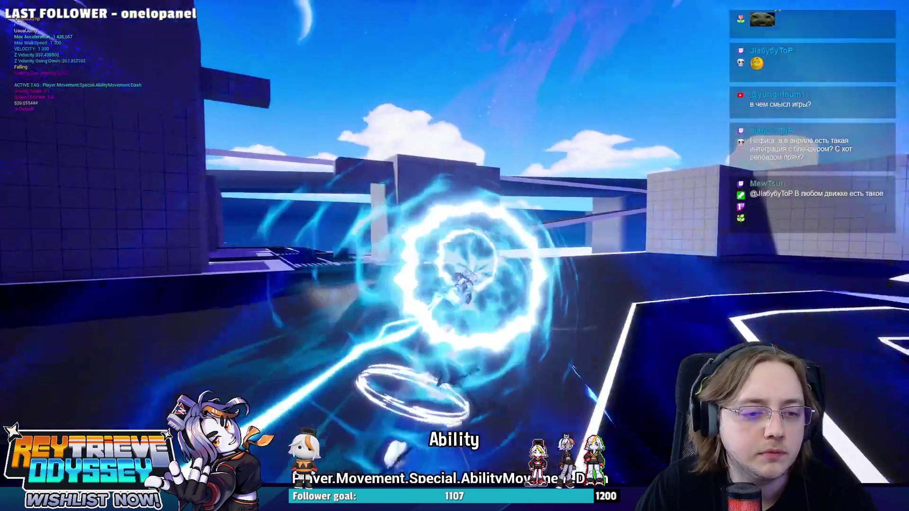
Dash and jump the character along the ledge onto the dark ramp
key("e")
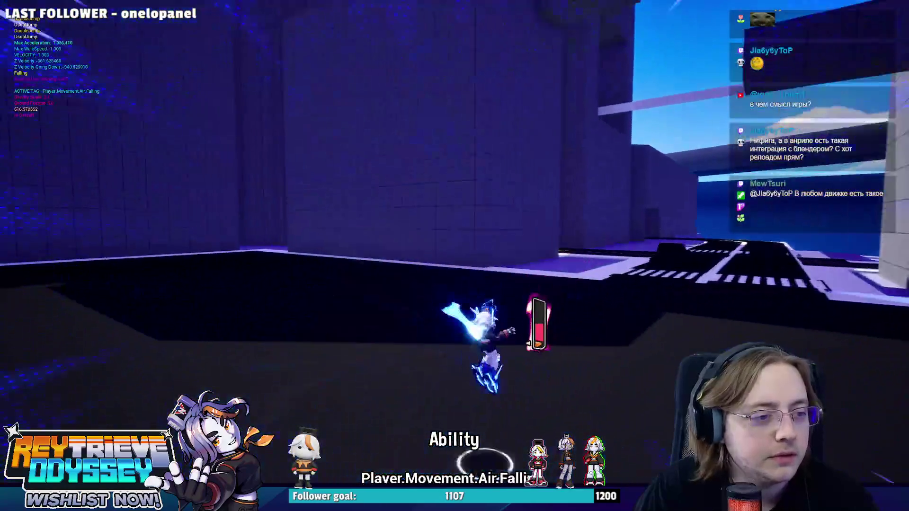
key("w")
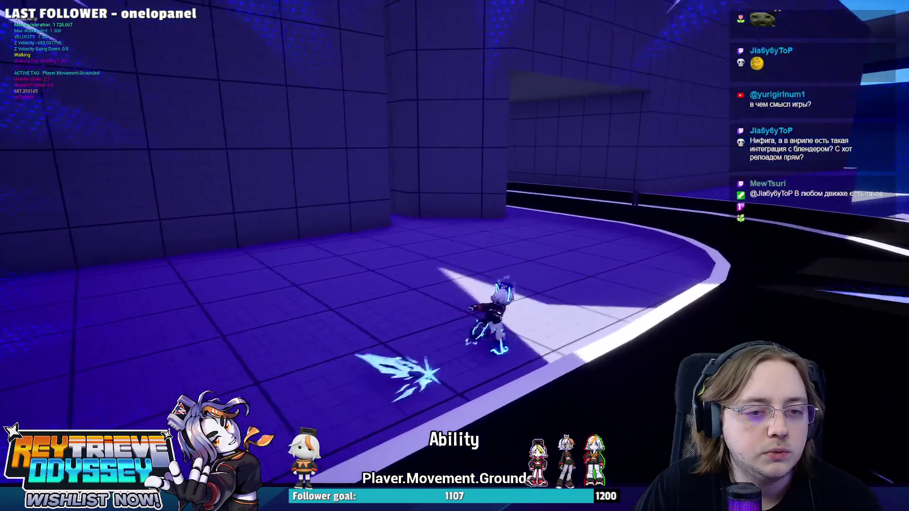
key("space")
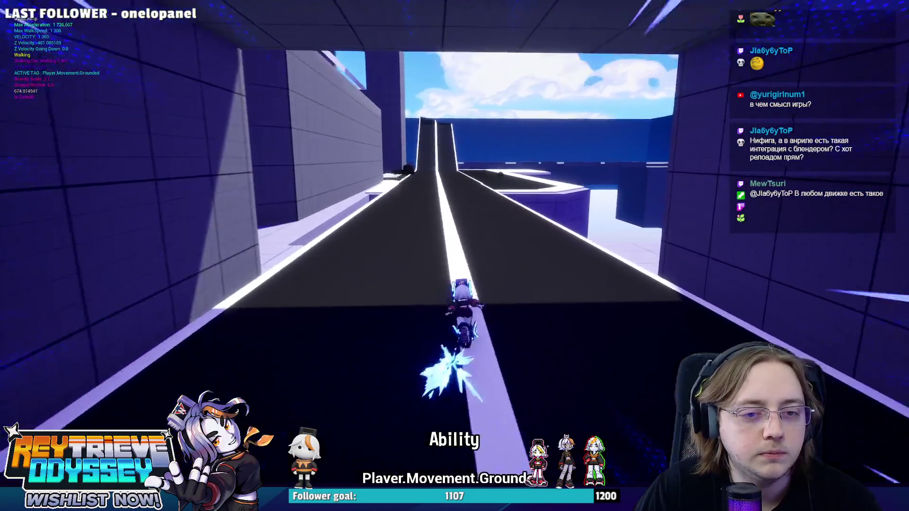
key("space")
key("shift")
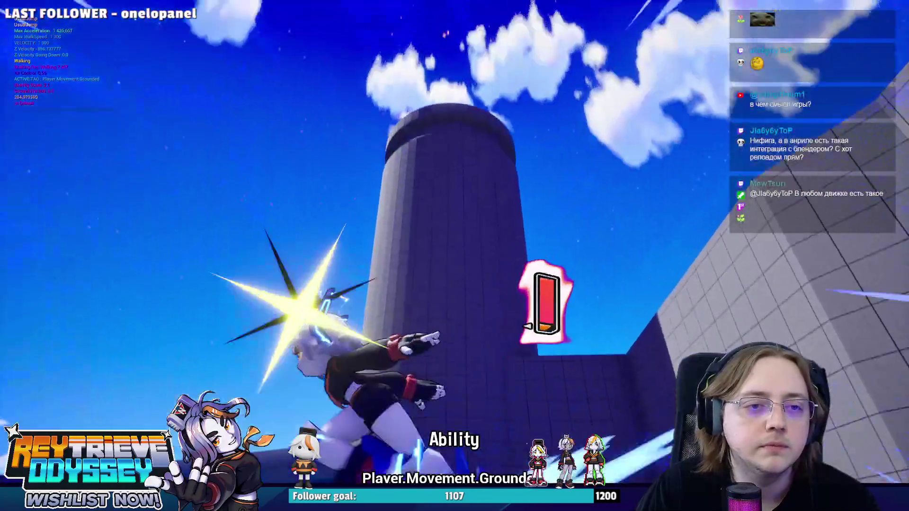
key("space")
key("shift")
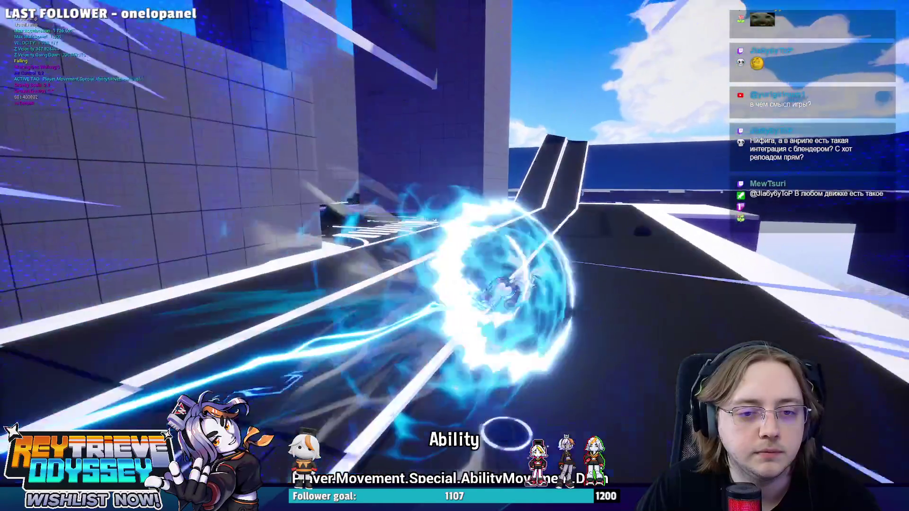
Jump and dash along the ramp and curved road toward the white ledge above the water
key("space")
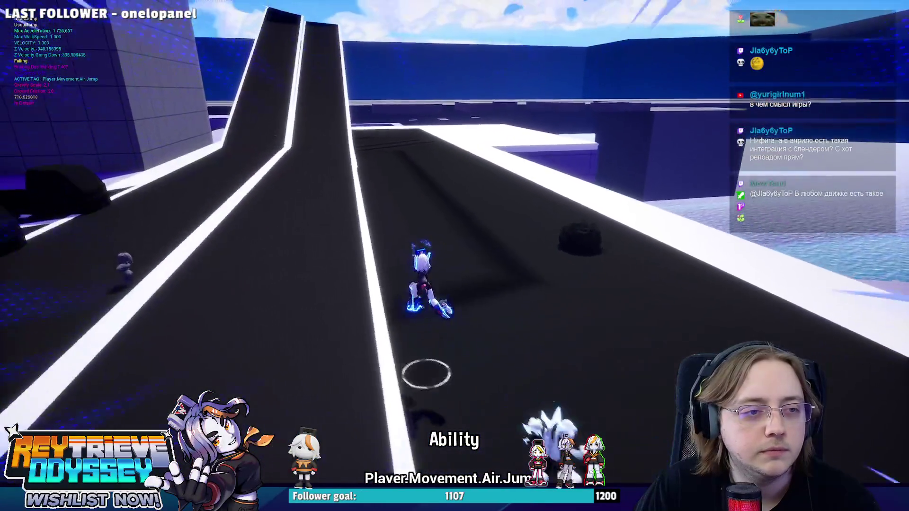
key("shift")
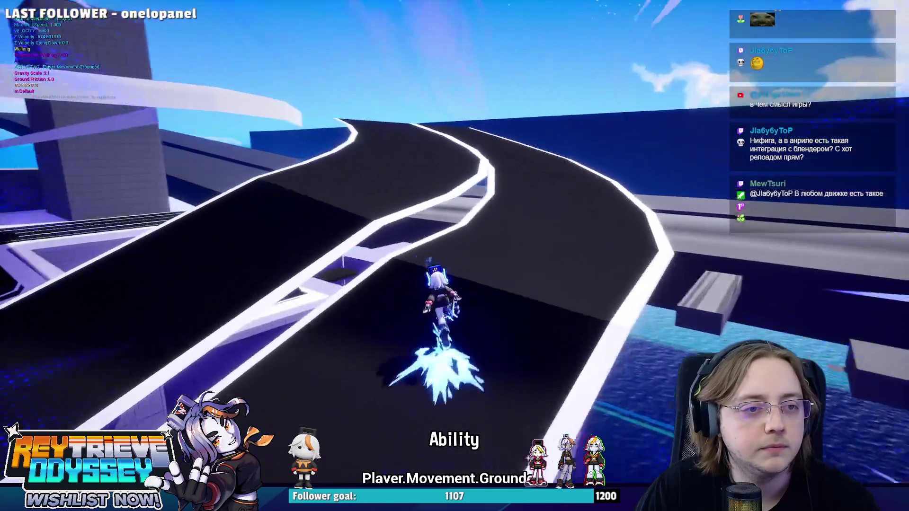
key("space")
key("space")
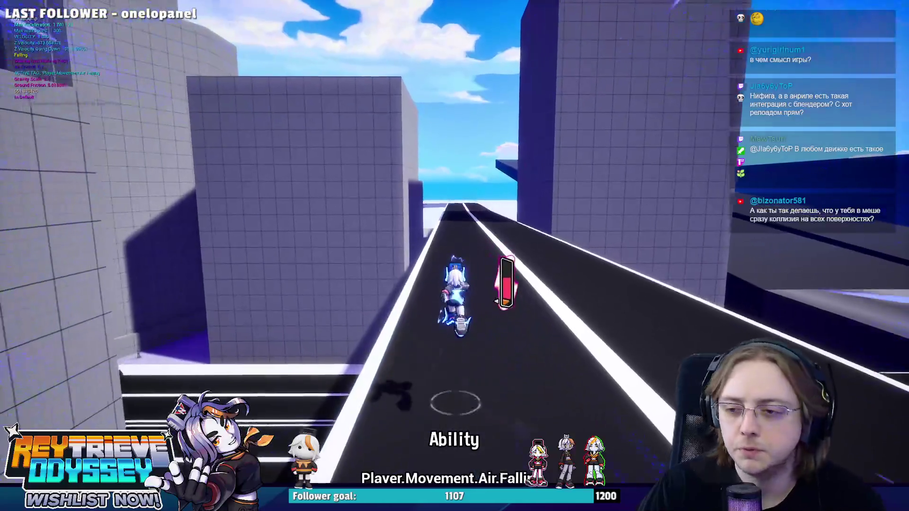
key("space")
key("space")
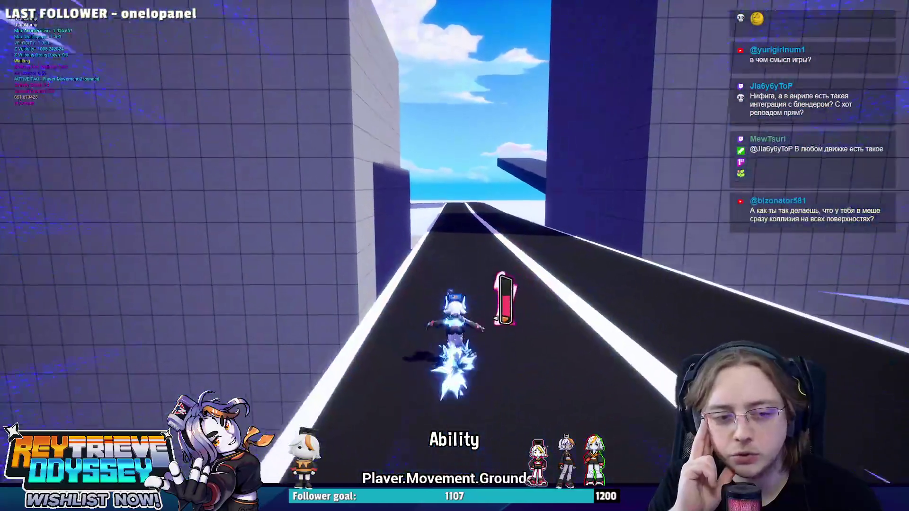
key("space")
key("space")
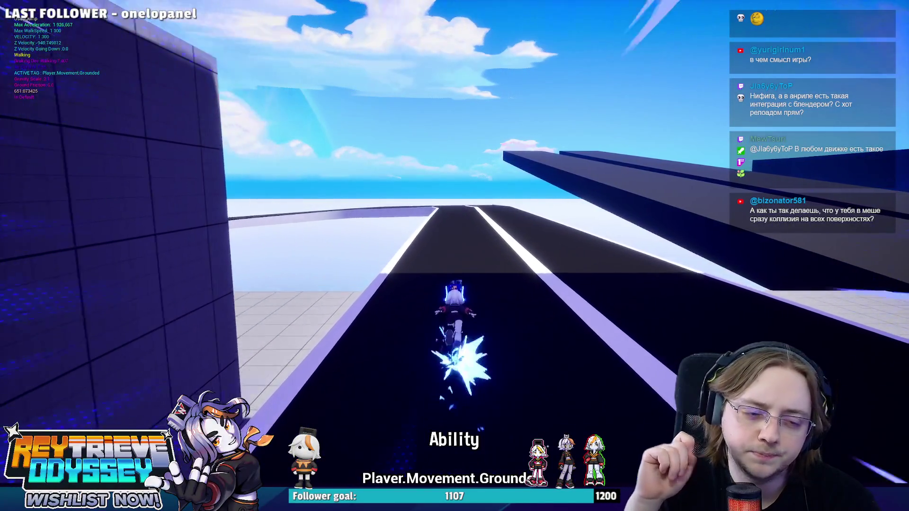
key("shift")
key("space")
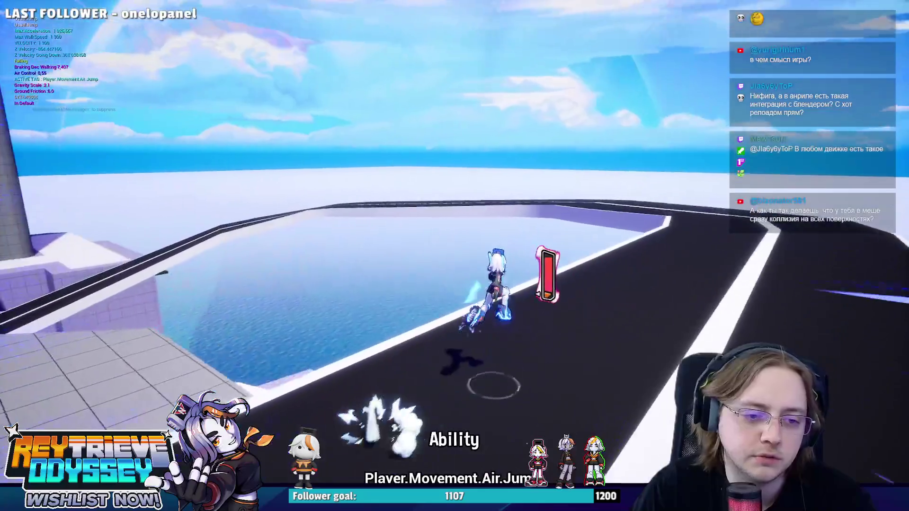
key("shift")
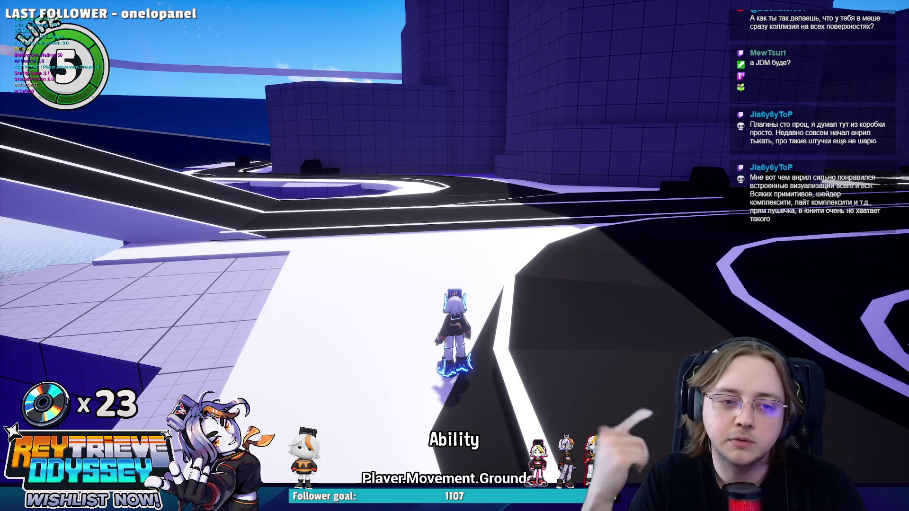
Jump and dash across the white ledges, then burst up the purple building's tiled wall
key("space")
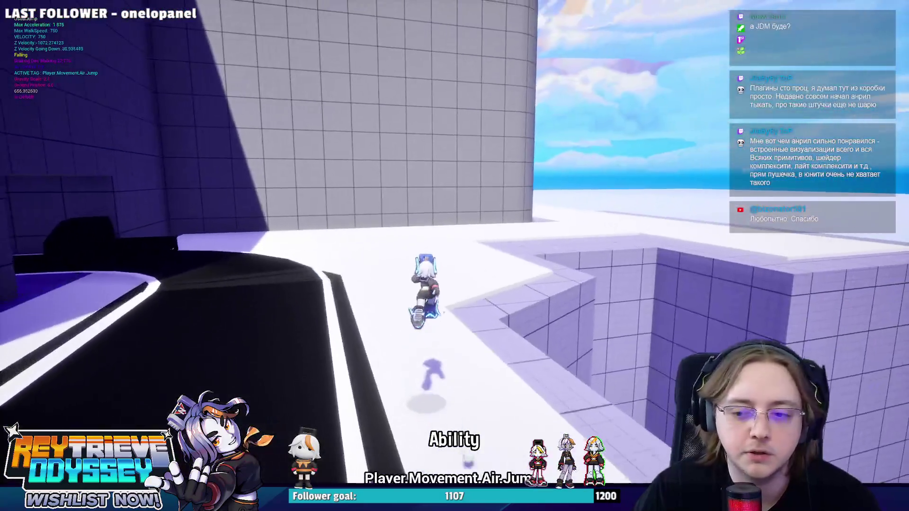
key("shift")
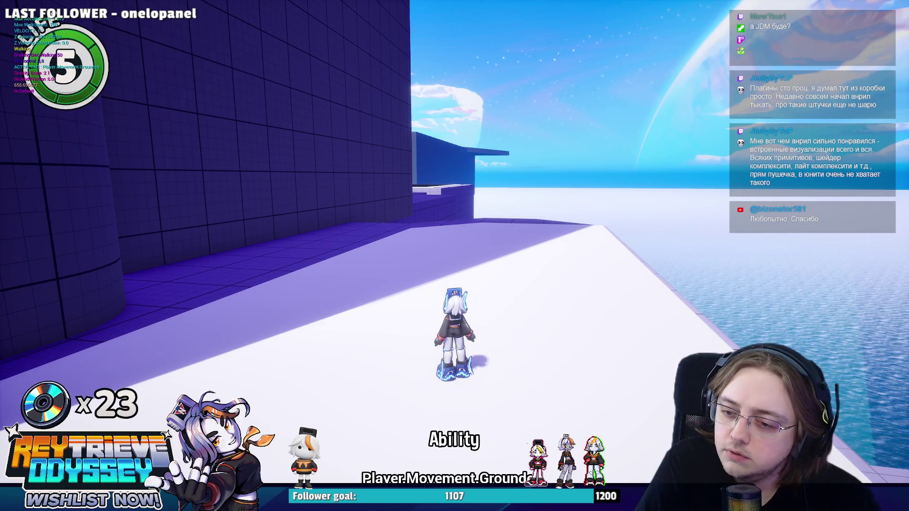
key("space")
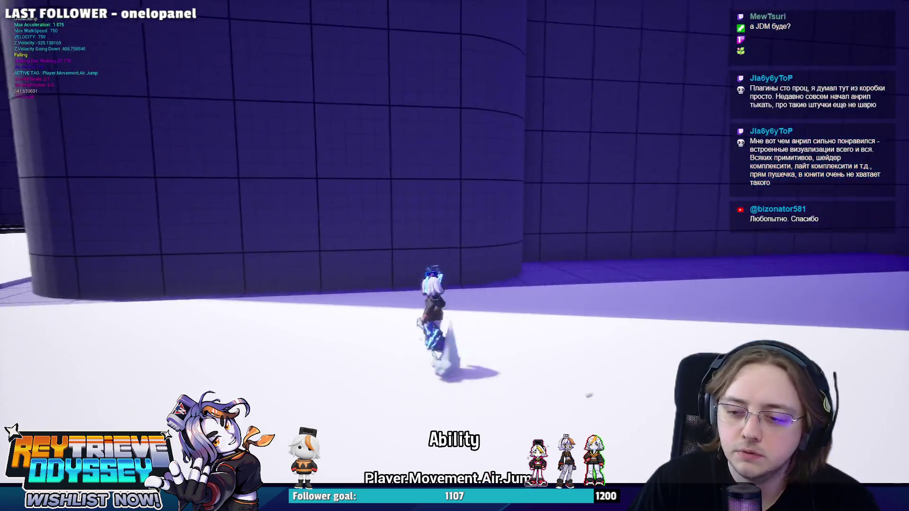
key("shift")
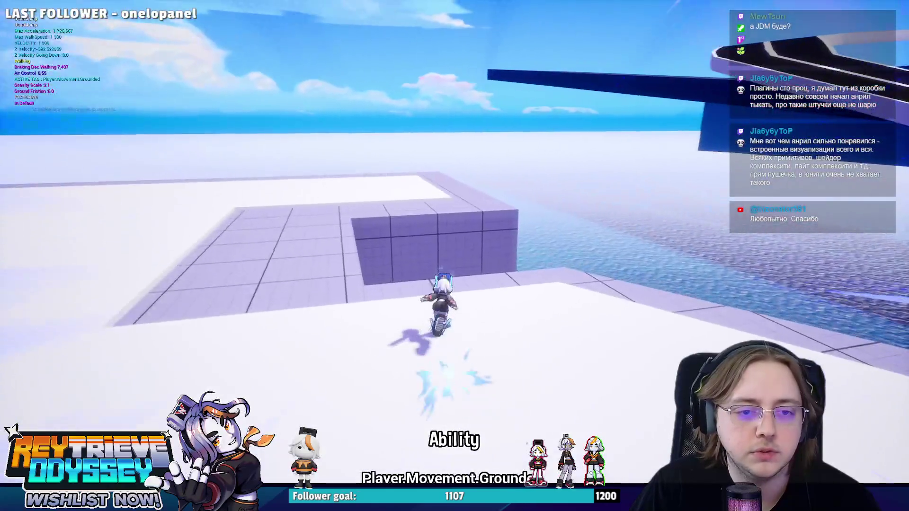
key("space")
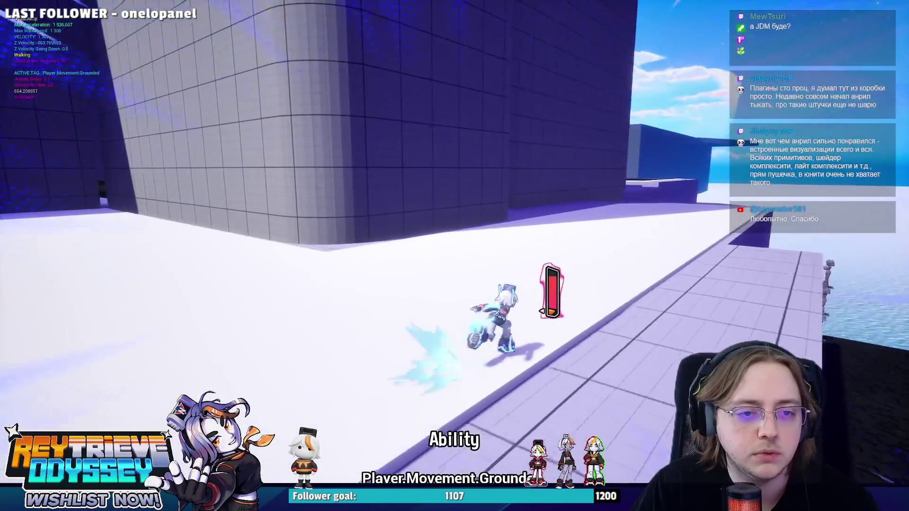
key("space")
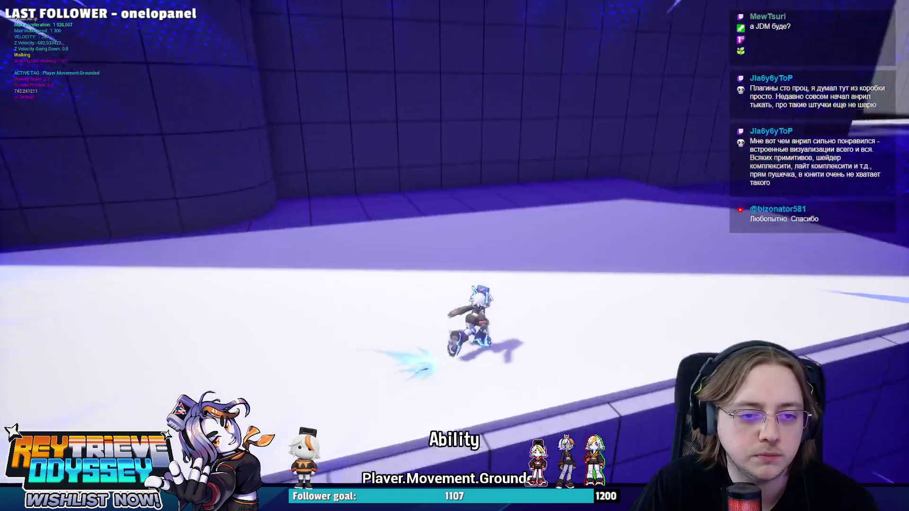
key("space")
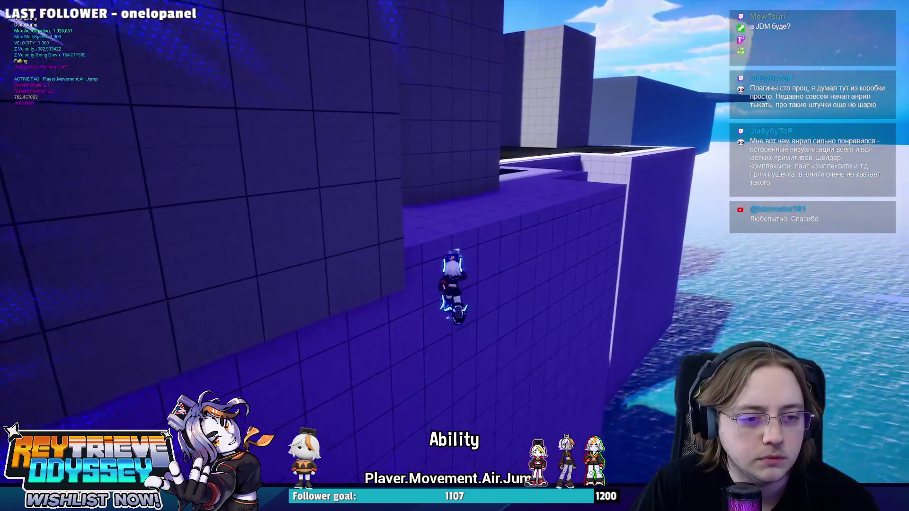
key("shift")
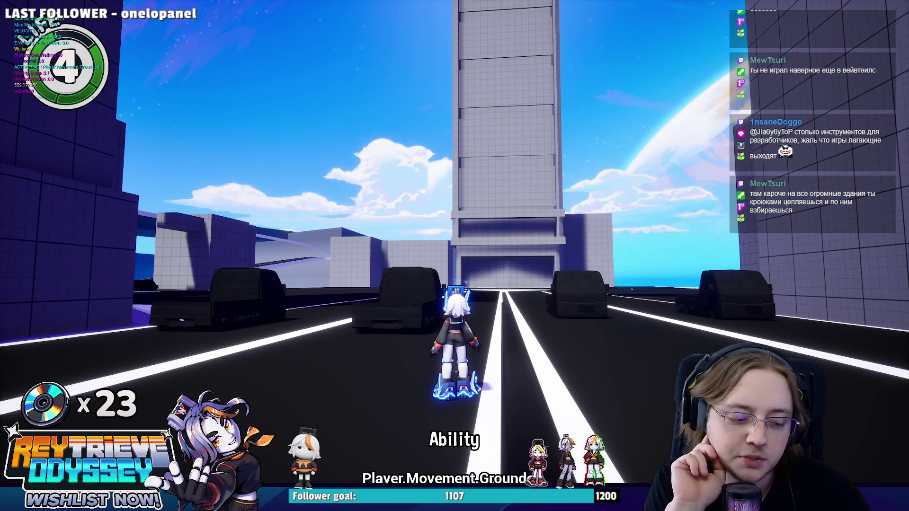
Double-jump off the road, then run along it toward the tall tower
key("space")
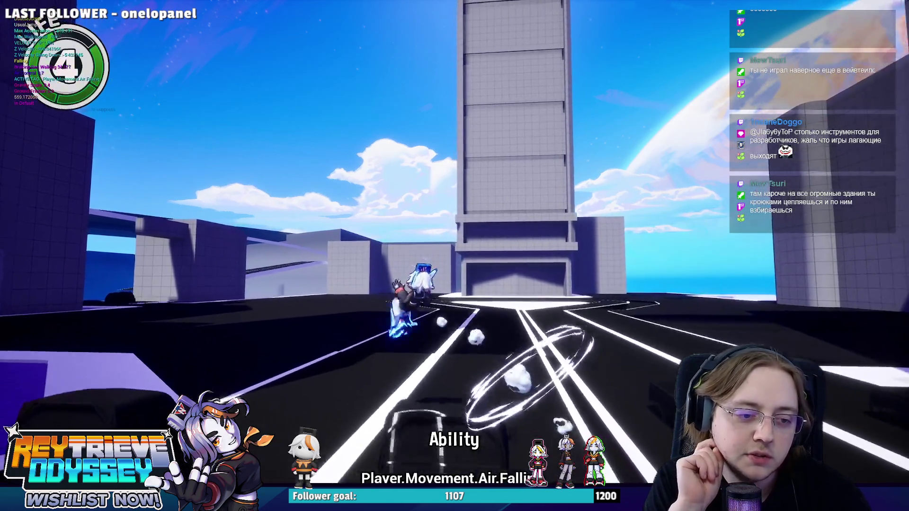
key("space")
key("space")
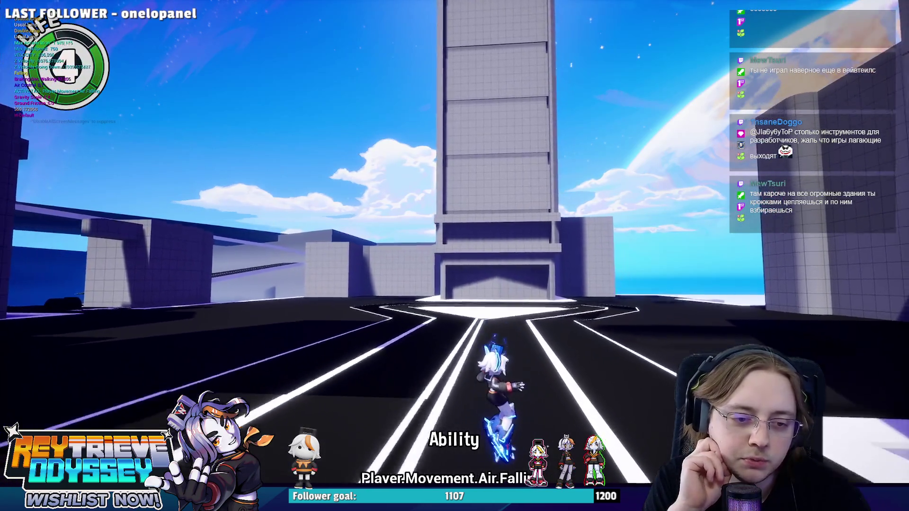
key("space")
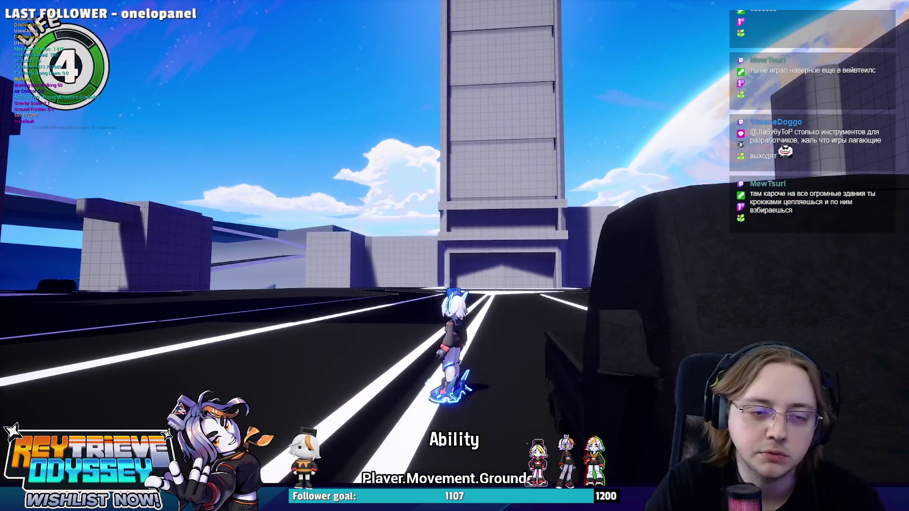
key("w")
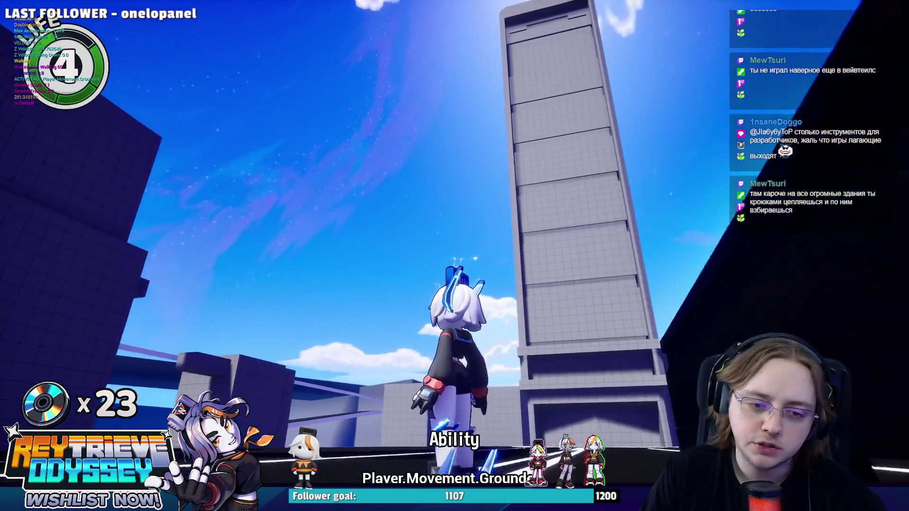
key("w")
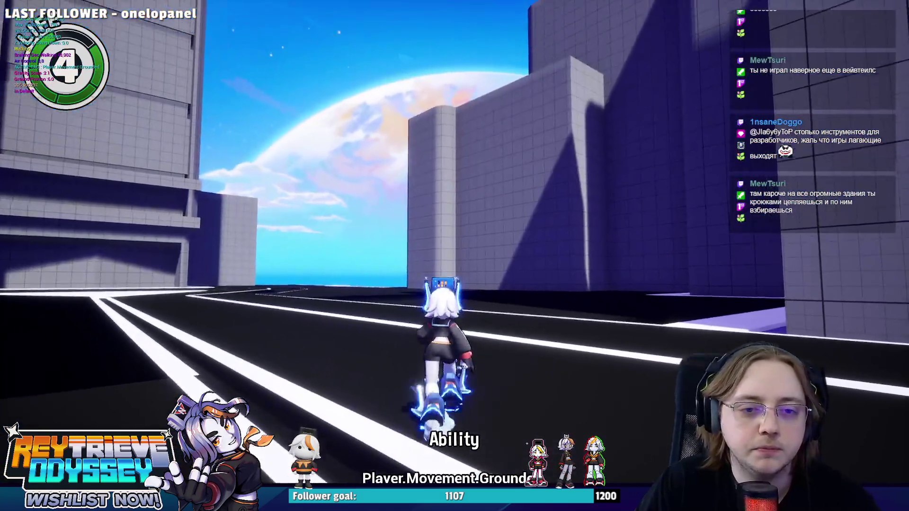
key("w")
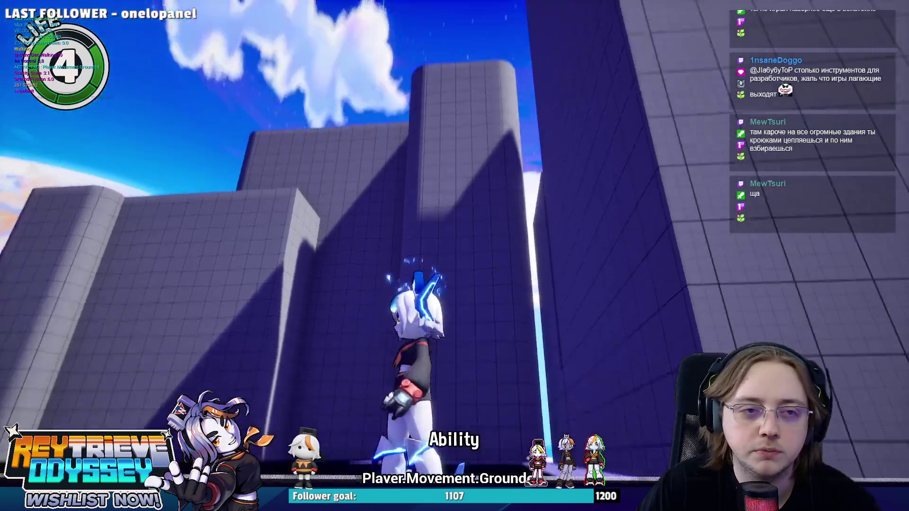
Run up the block wall, face the tower and jump toward its base
key("w")
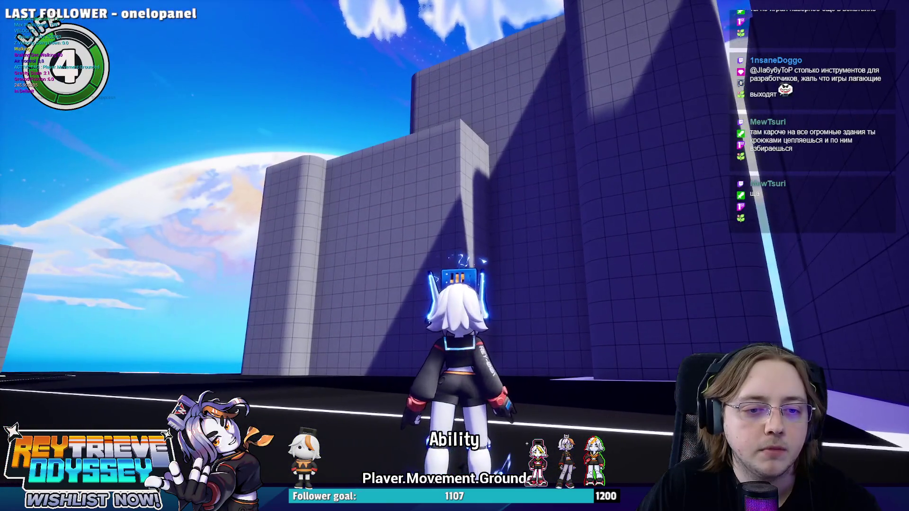
key("w")
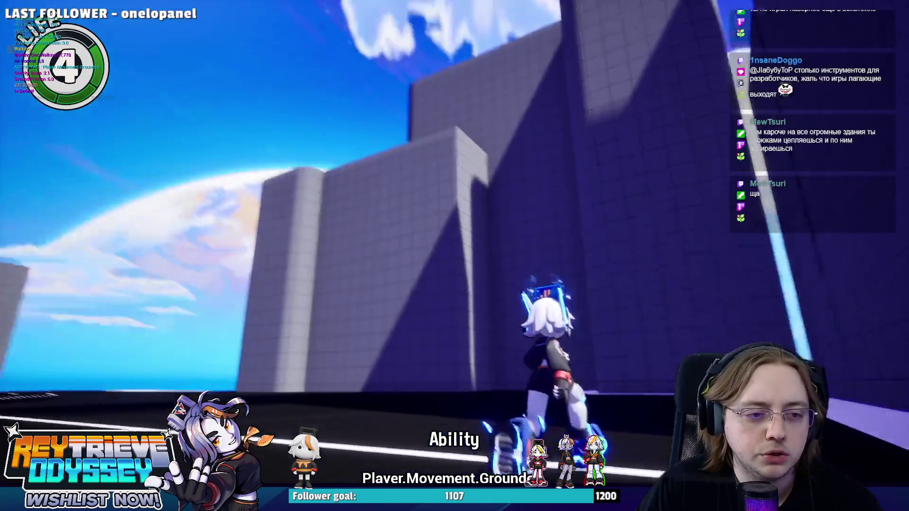
key("w")
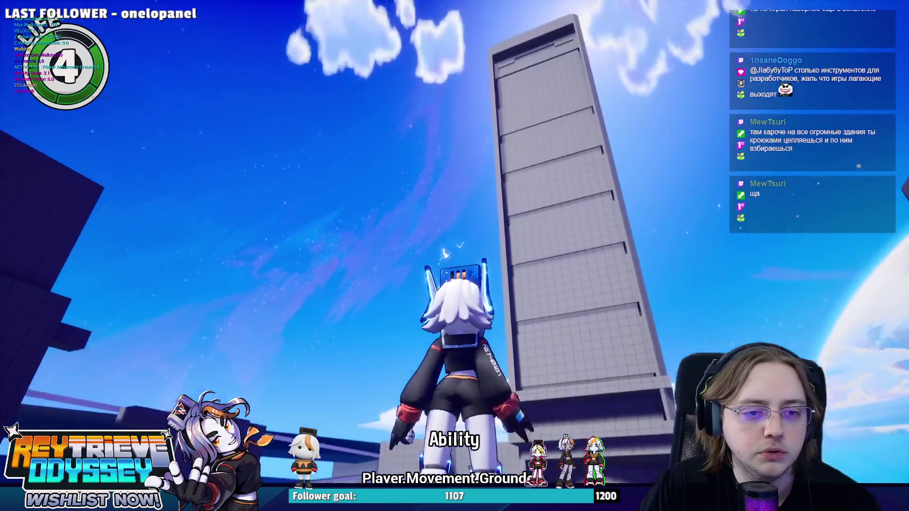
key("w")
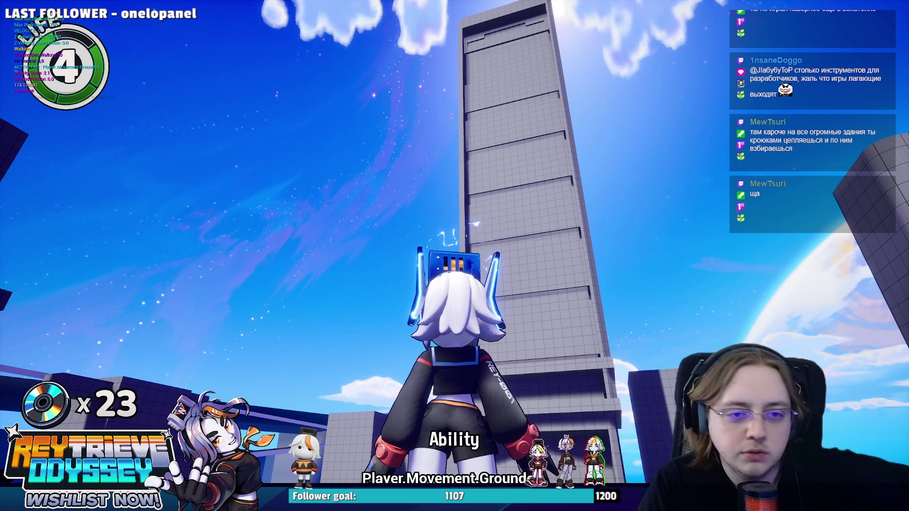
key("s")
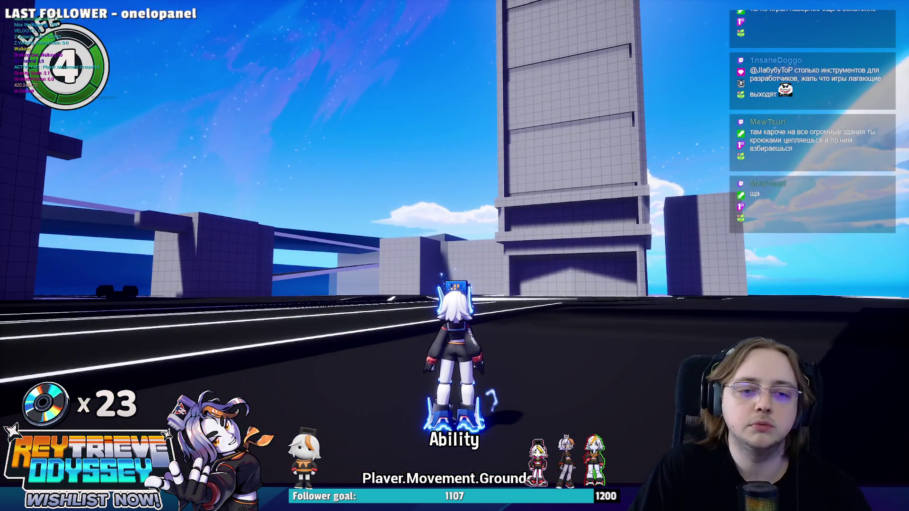
key("w")
key("space")
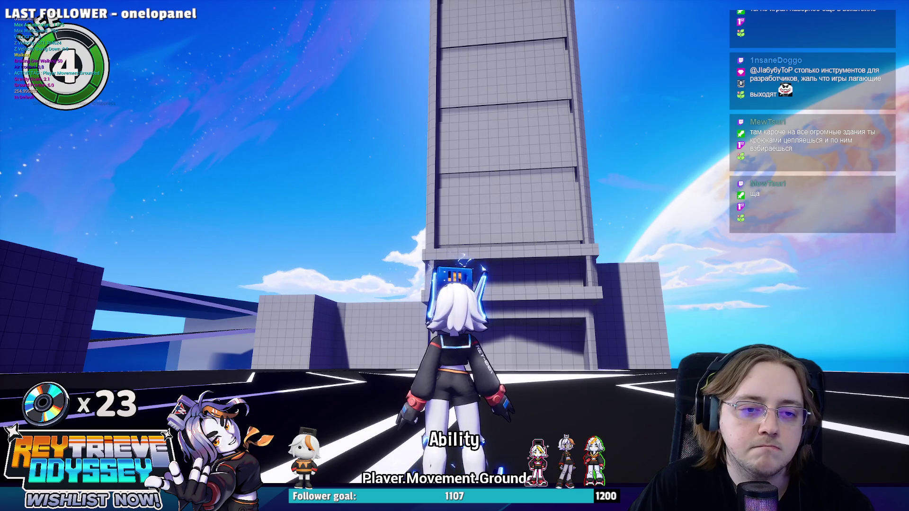
Jump and dash across the street with repeated electric mid-air dashes
key("w")
key("space")
key("shift")
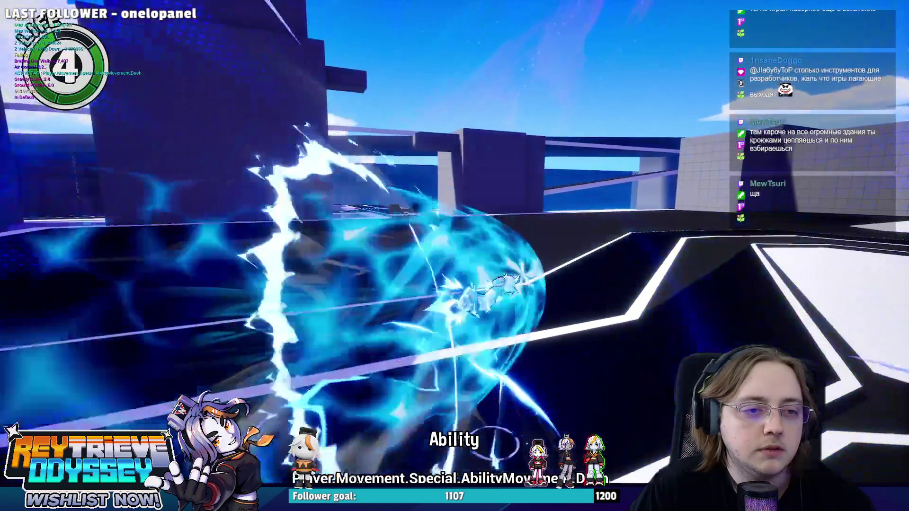
key("space")
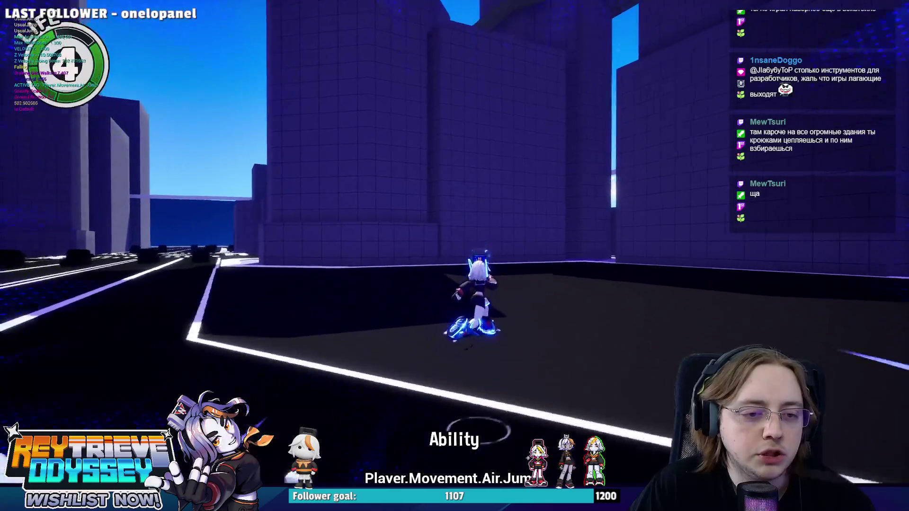
key("shift")
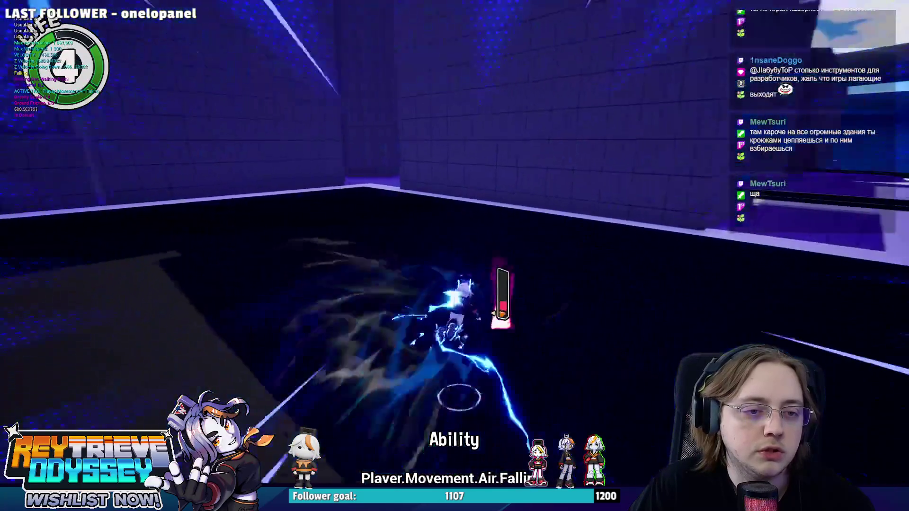
key("space")
key("shift")
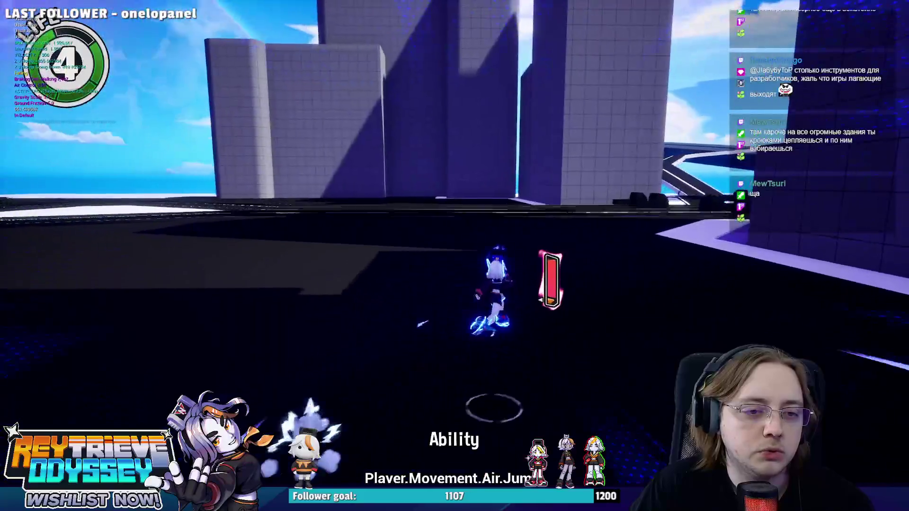
key("shift")
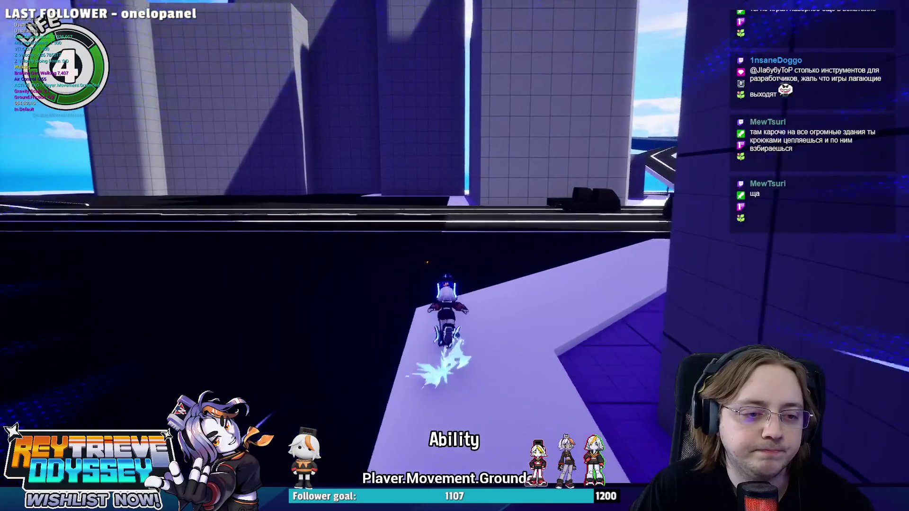
Double-jump across the gap, dash to the ledge and drop back onto the street
key("space")
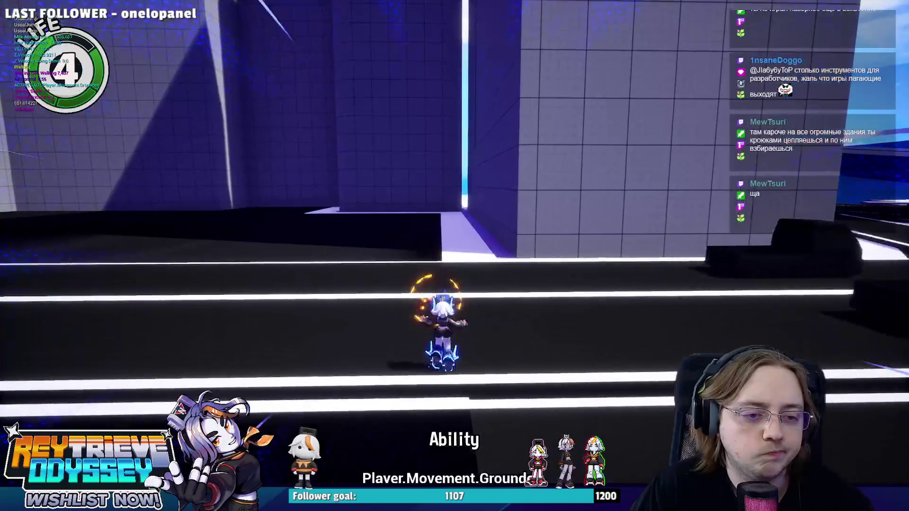
key("space")
key("space")
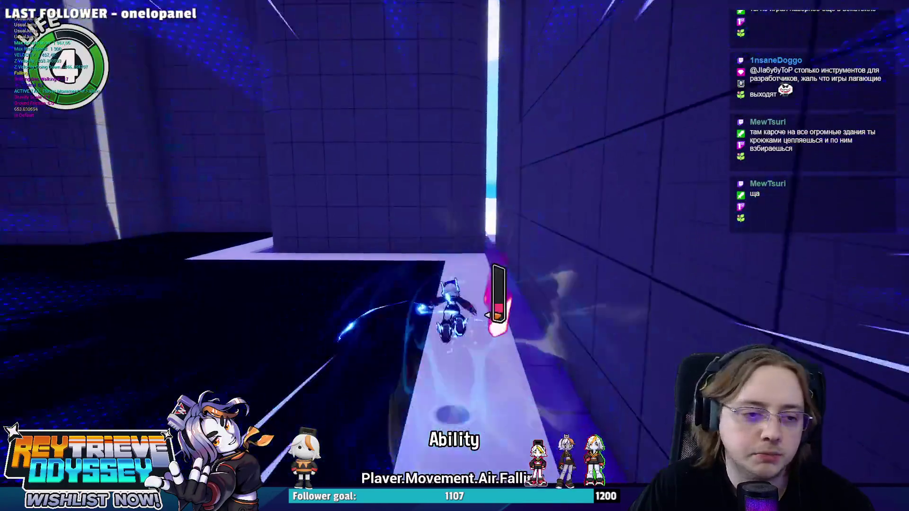
key("space")
key("shift")
key("space")
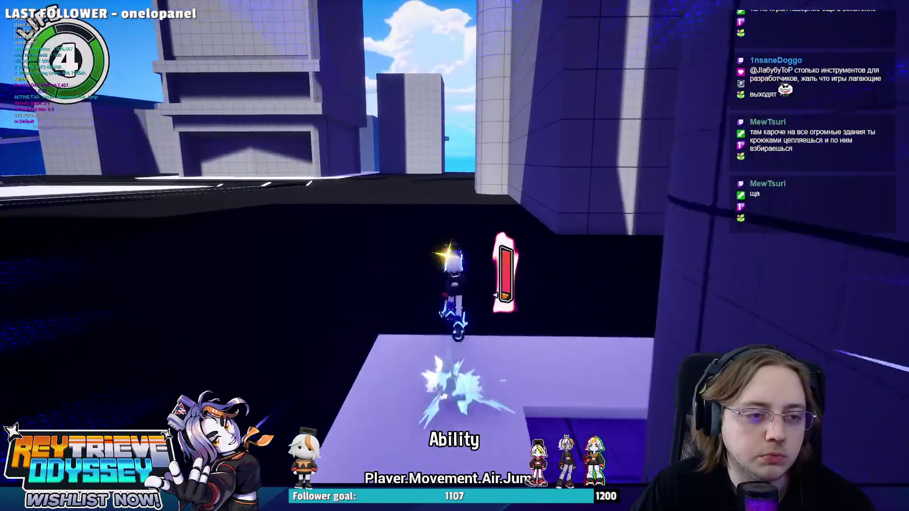
key("space")
key("shift")
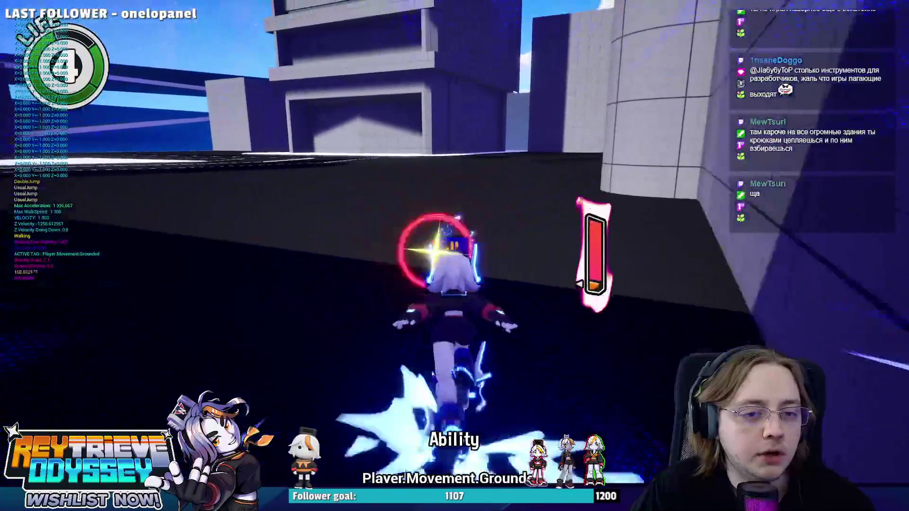
key("space")
key("shift")
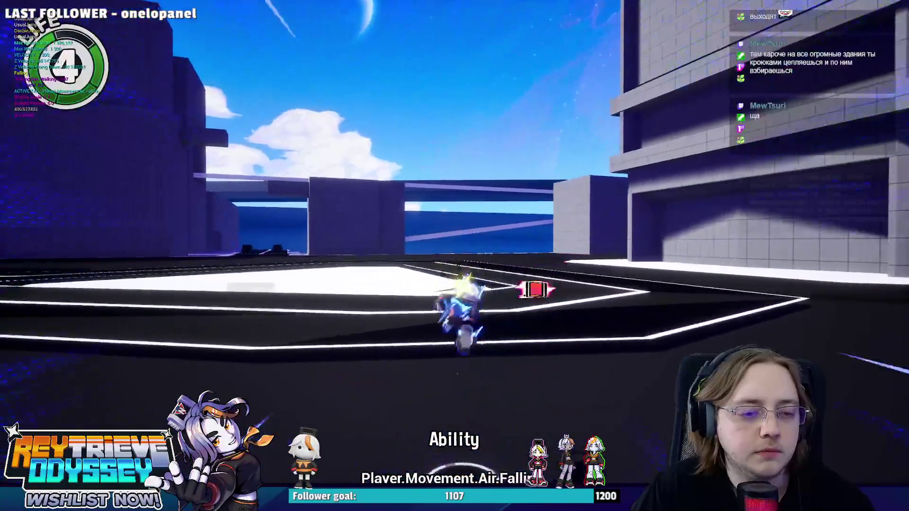
key("space")
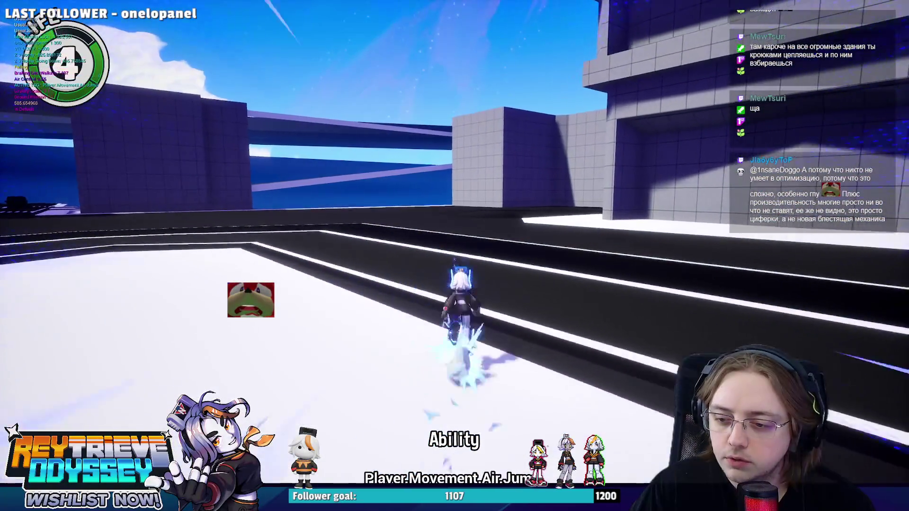
key("space")
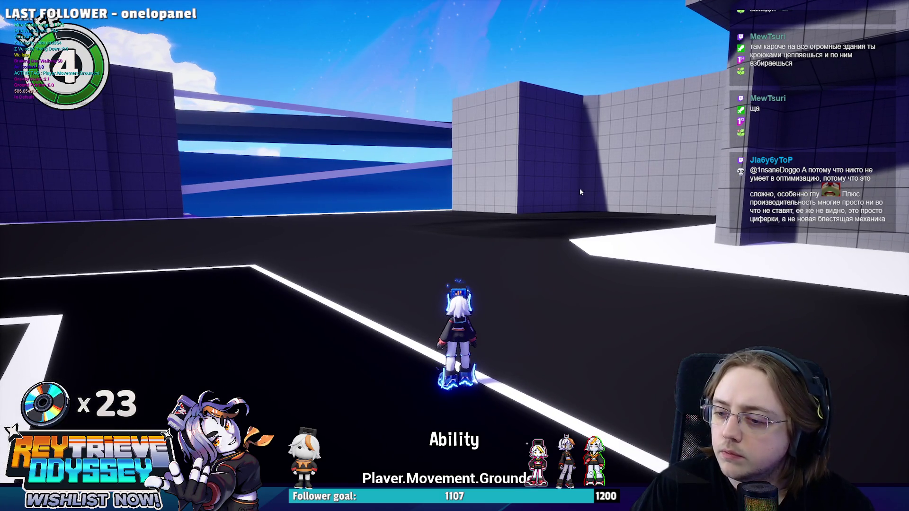
Jump from the street and fire blue ability bursts while double-jumping
key("space")
key("e")
key("space")
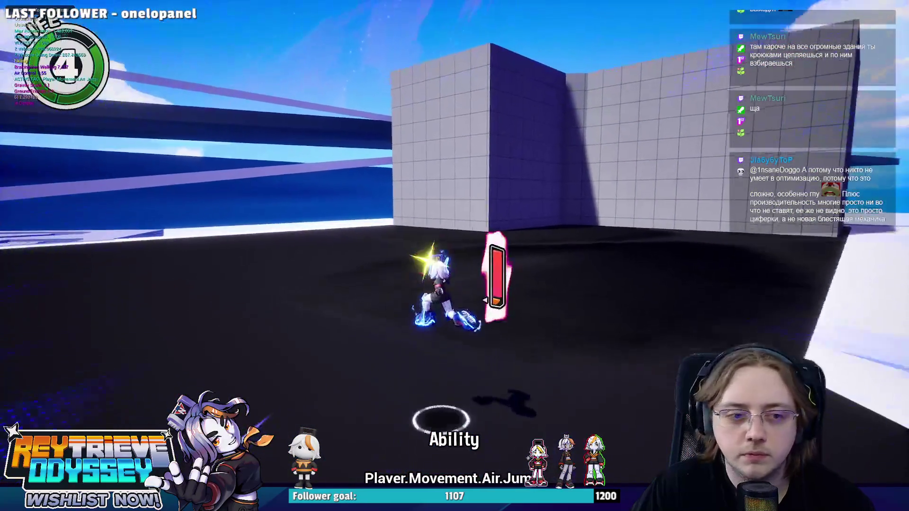
key("space")
key("e")
key("space")
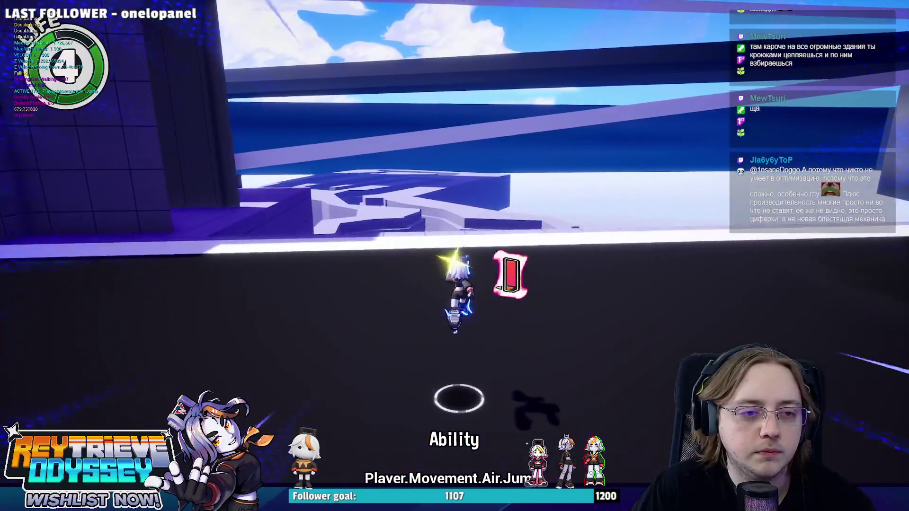
Run along the tiled walkway, jumping up and dashing off the blocks
key("w")
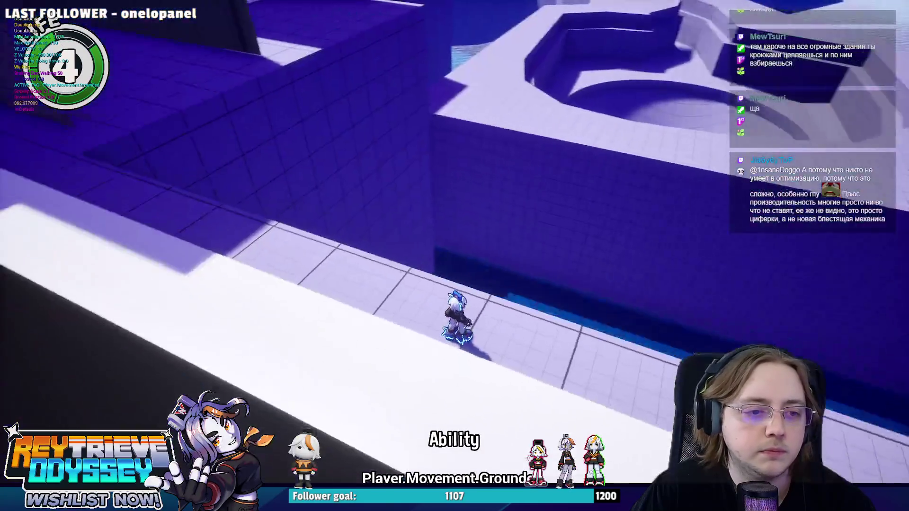
key("space")
key("space")
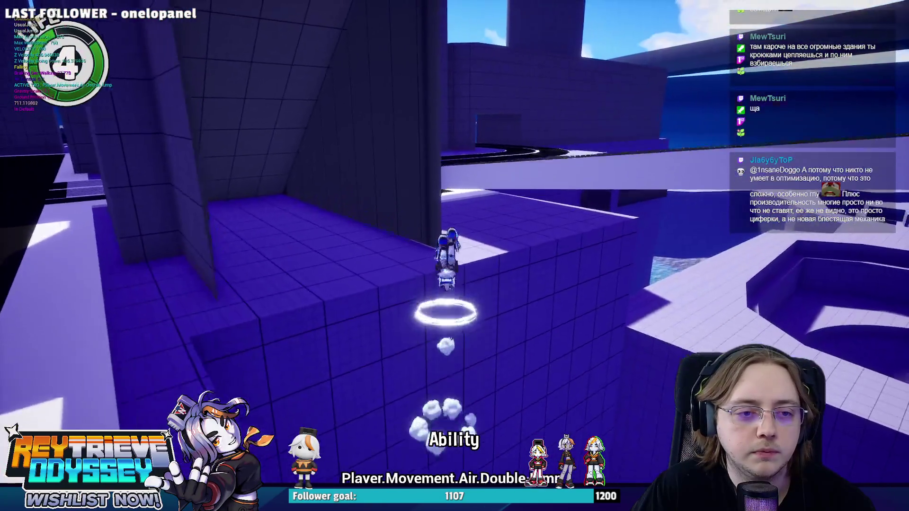
key("e")
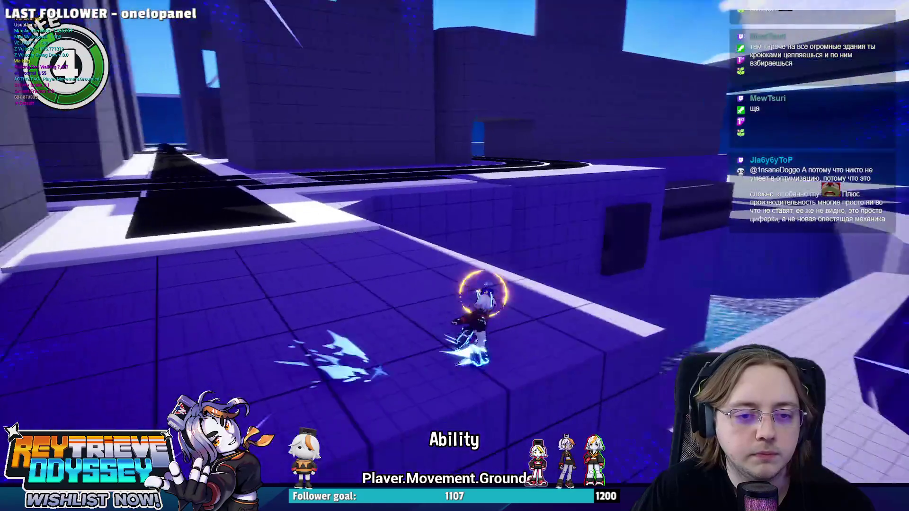
key("space")
key("e")
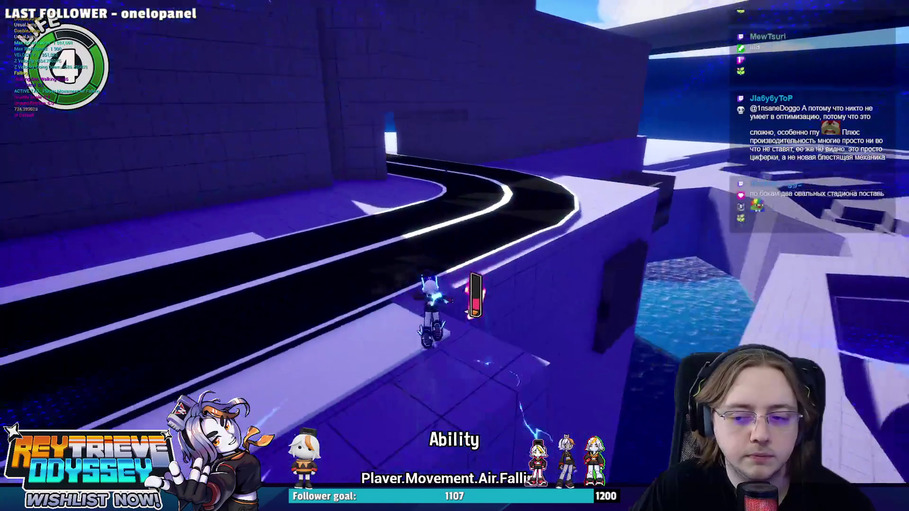
key("space")
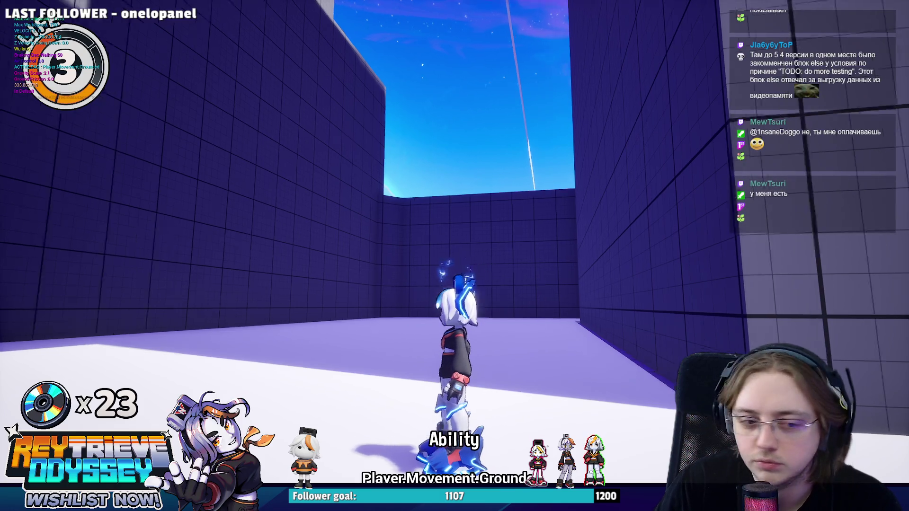
Run down the street, jump toward the wall corner and skate to the far wall
key("w")
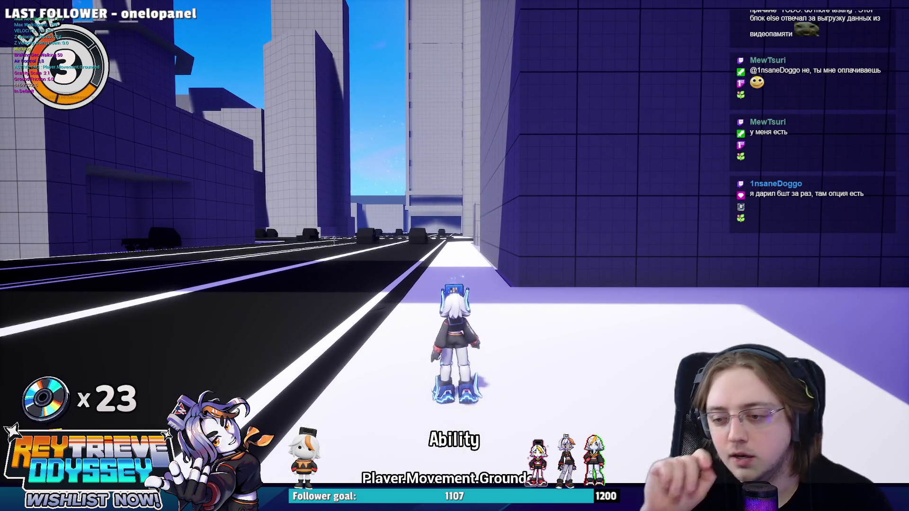
key("w")
key("space")
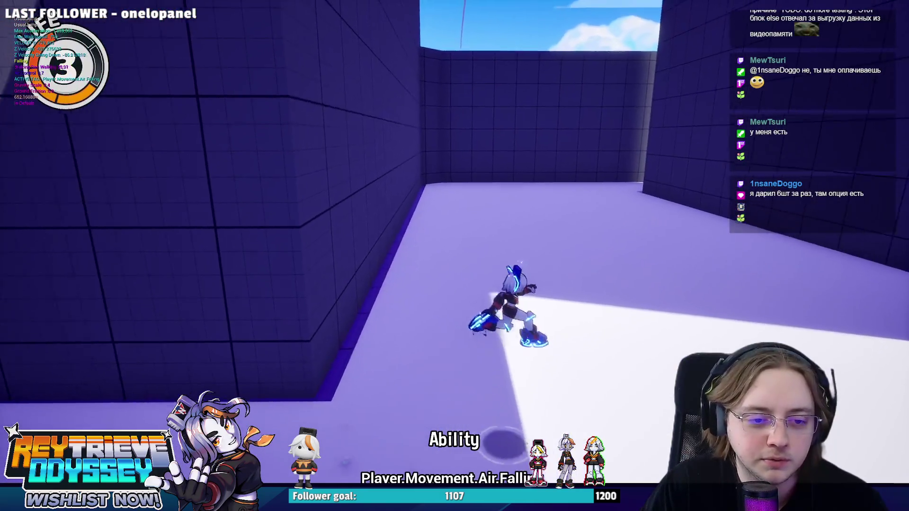
key("w")
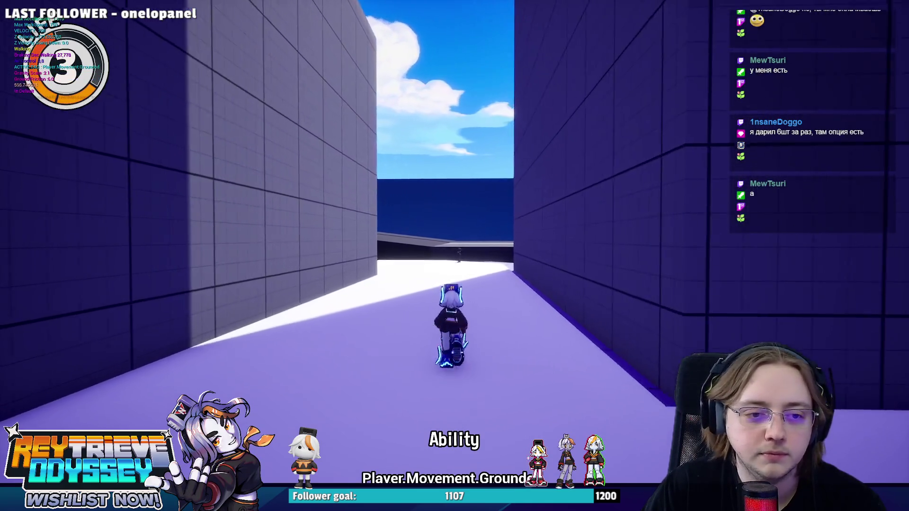
Jump through the gap between walls using lightning ability bursts, then stop the playtest with Esc
key("space")
key("e")
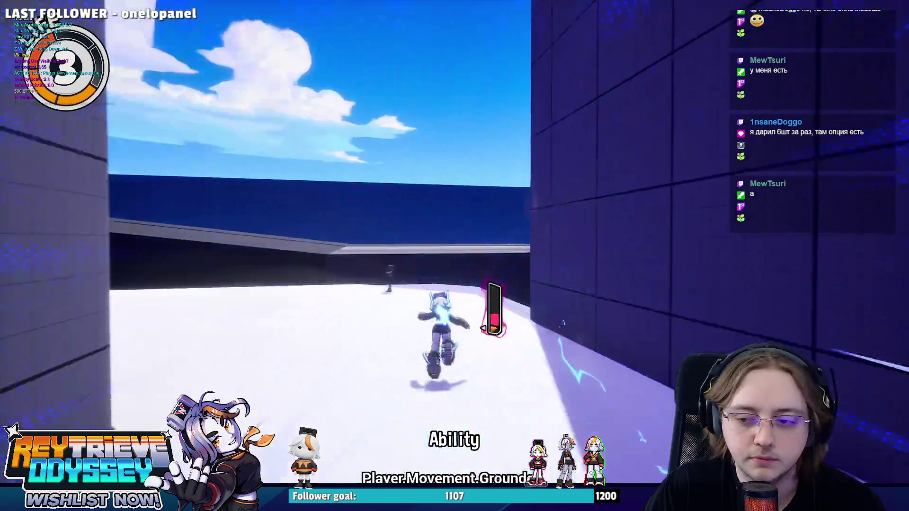
key("space")
key("space")
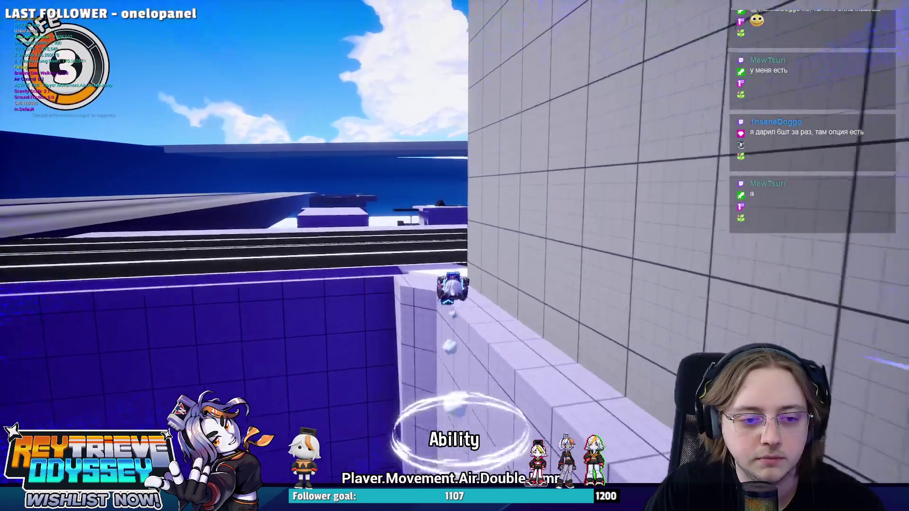
key("e")
key("space")
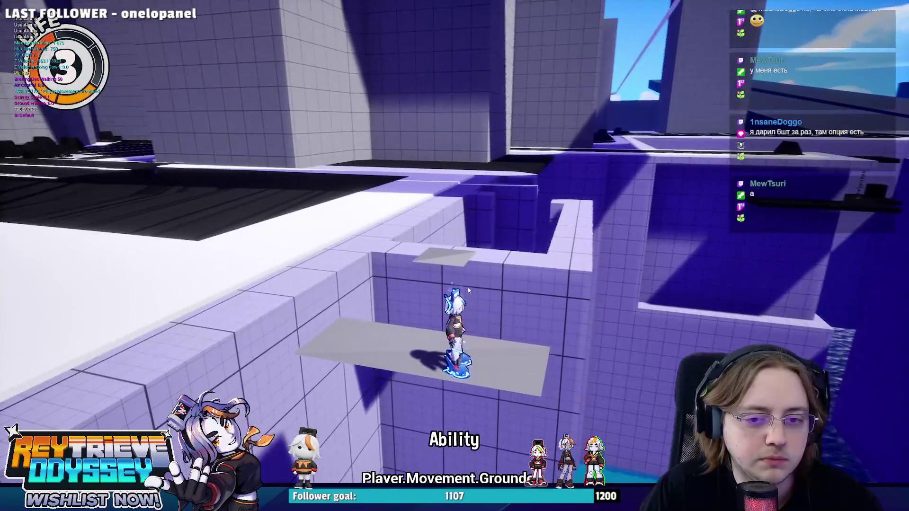
key("Escape")
mouse_move(684, 156)
right_mouse_down()
mouse_move(674, 213)
mouse_move(596, 246)
mouse_move(586, 219)
right_mouse_up()
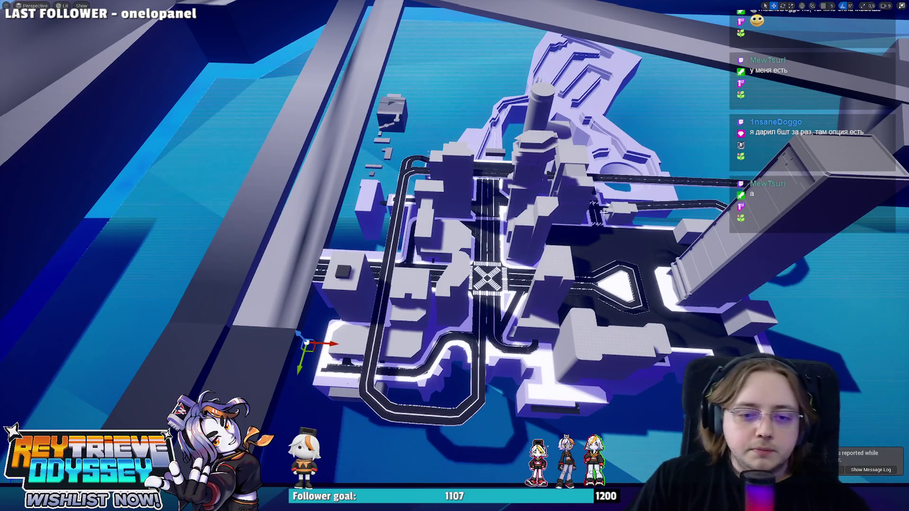
right_click_drag(640, 218, 587, 209)
mouse_move(455, 255)
right_mouse_down()
mouse_move(445, 248)
mouse_move(397, 260)
mouse_move(384, 281)
mouse_move(490, 294)
right_mouse_up()
right_click_drag(450, 262, 393, 291)
right_click_drag(476, 269, 445, 265)
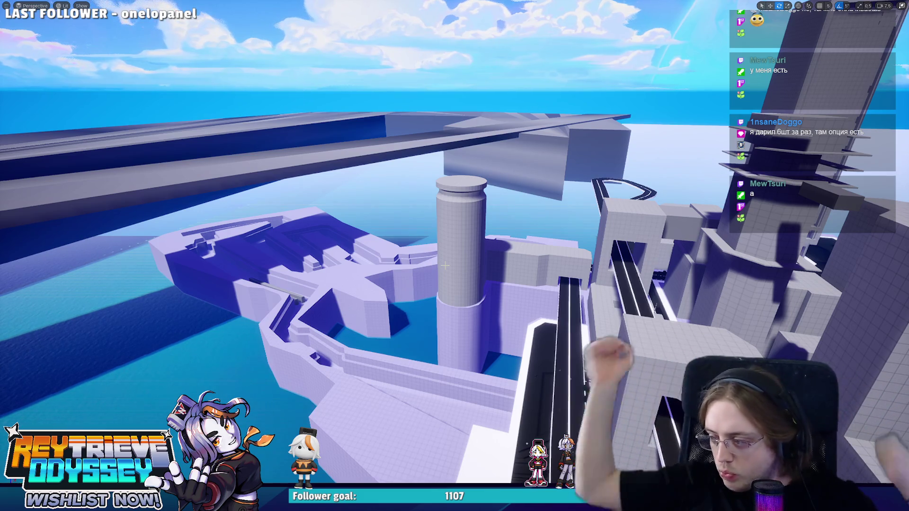
mouse_move(455, 256)
right_mouse_down()
mouse_move(426, 265)
mouse_move(388, 308)
mouse_move(434, 267)
right_mouse_up()
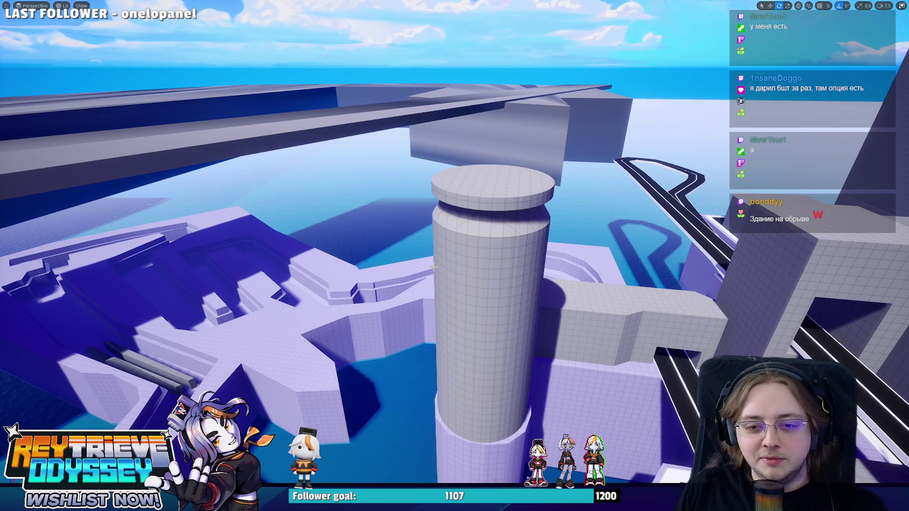
mouse_move(388, 273)
right_mouse_down()
mouse_move(369, 277)
mouse_move(379, 296)
mouse_move(420, 296)
right_mouse_up()
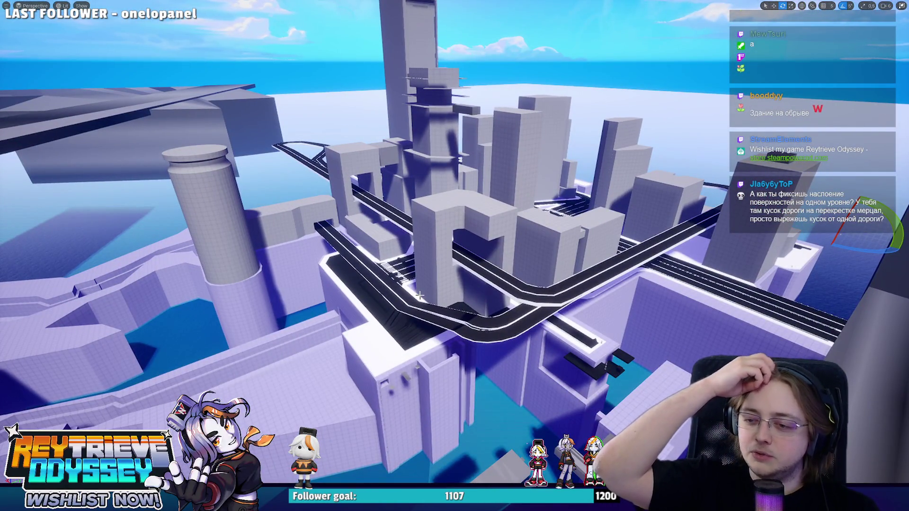
right_click_drag(420, 296, 419, 295)
right_click_drag(504, 258, 504, 259)
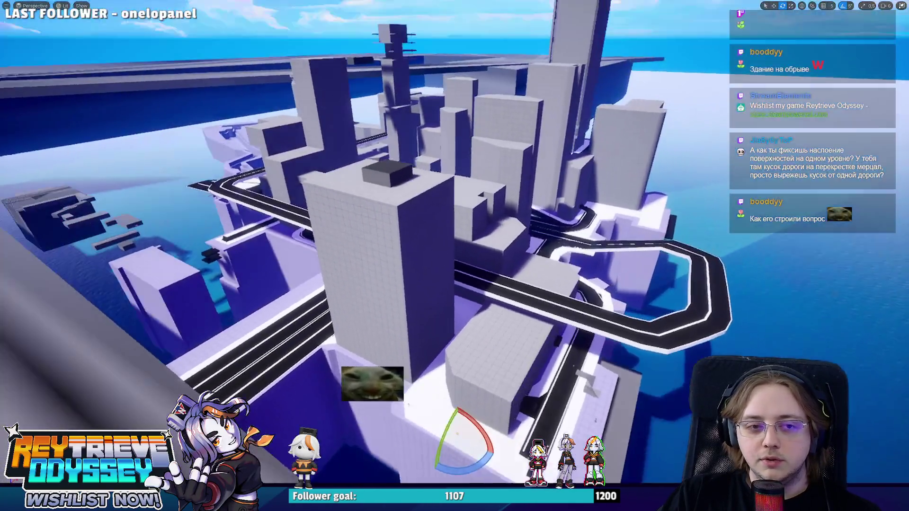
right_click_drag(505, 259, 504, 258)
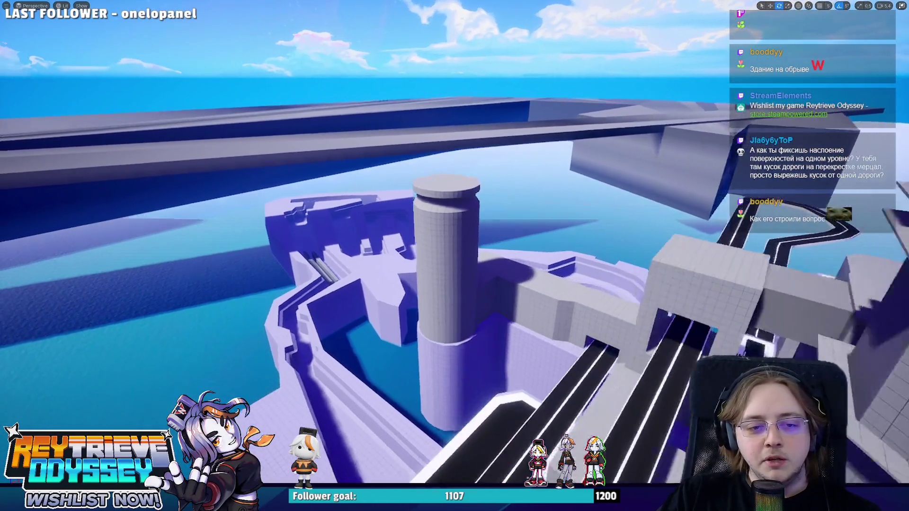
right_click_drag(505, 258, 504, 258)
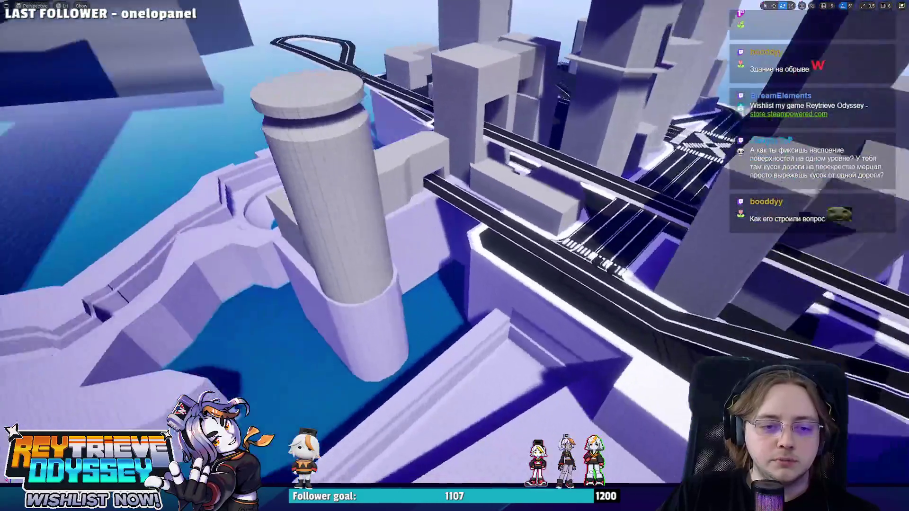
right_click_drag(505, 258, 504, 258)
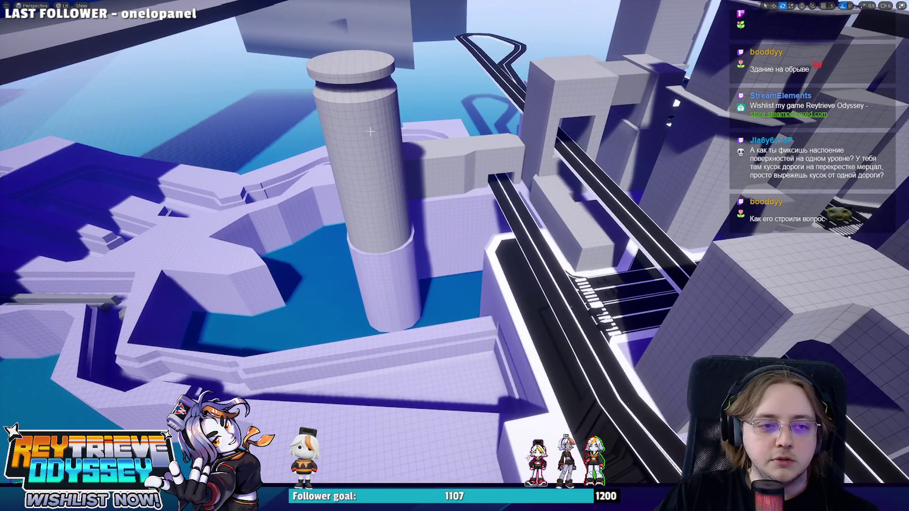
right_click_drag(316, 242, 316, 242)
right_click_drag(474, 388, 474, 388)
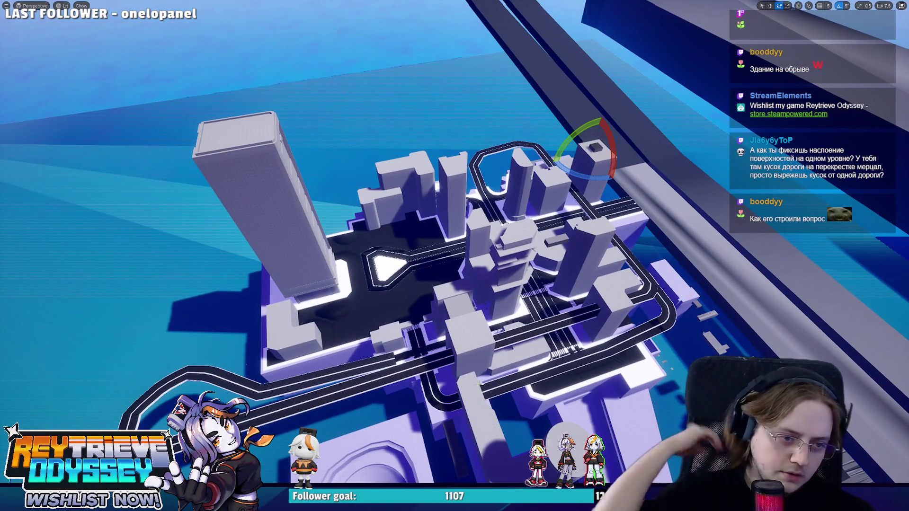
right_click_drag(419, 339, 419, 340)
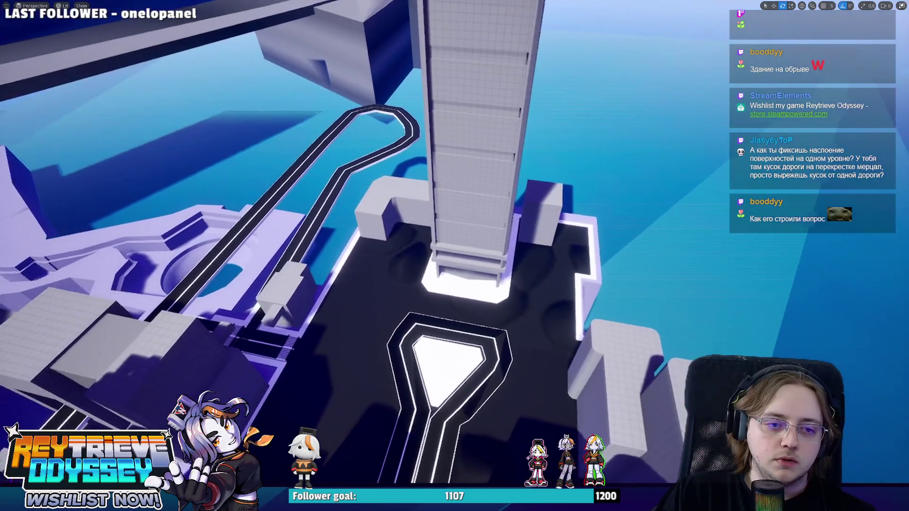
right_click_drag(505, 273, 506, 273)
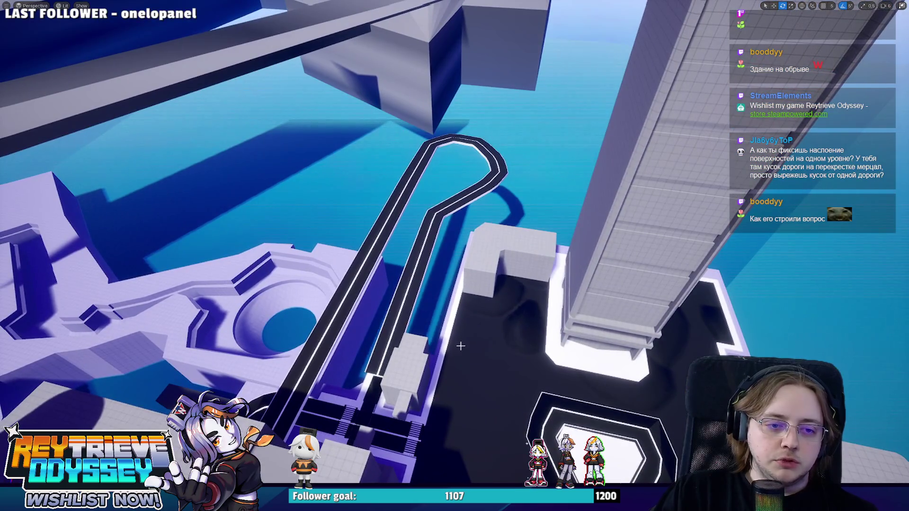
right_click_drag(540, 301, 540, 300)
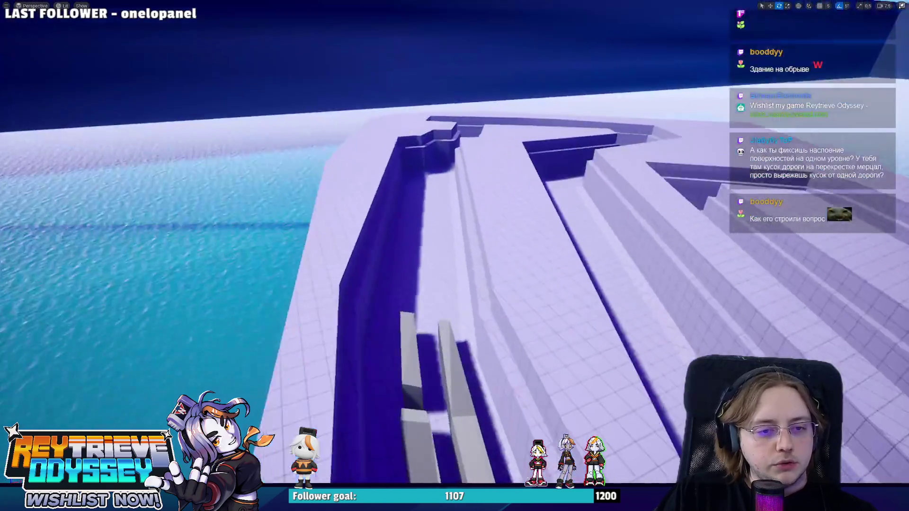
right_click_drag(455, 256, 407, 185)
right_click_drag(396, 219, 395, 219)
right_click_drag(469, 215, 469, 216)
mouse_move(521, 244)
right_mouse_down()
mouse_move(523, 254)
mouse_move(573, 229)
right_mouse_up()
Save the level with Ctrl+S and restore the full editor layout while viewing the sky
key("ctrl+s")
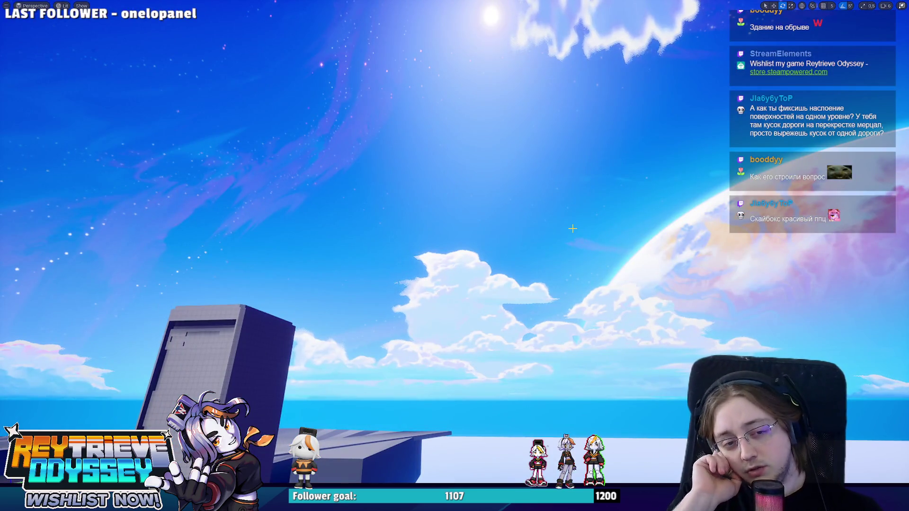
right_click_drag(572, 229, 573, 228)
right_click_drag(516, 260, 516, 260)
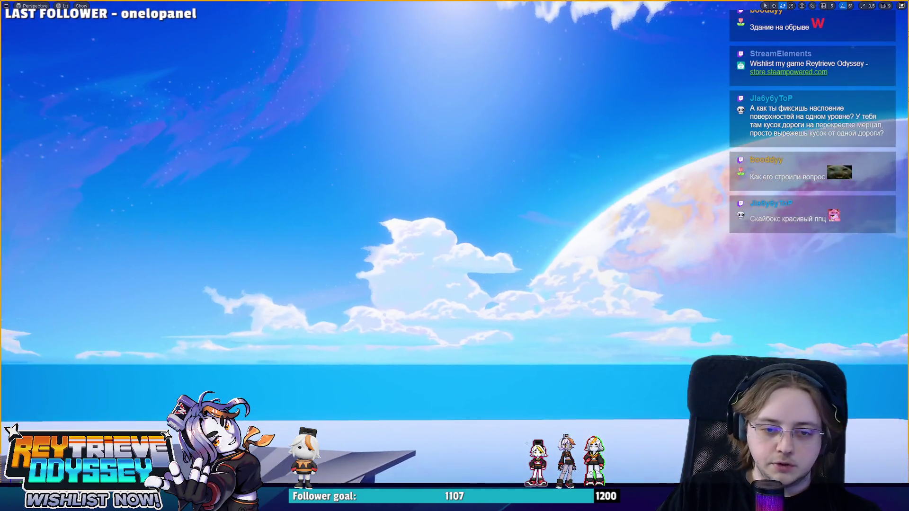
key("F11")
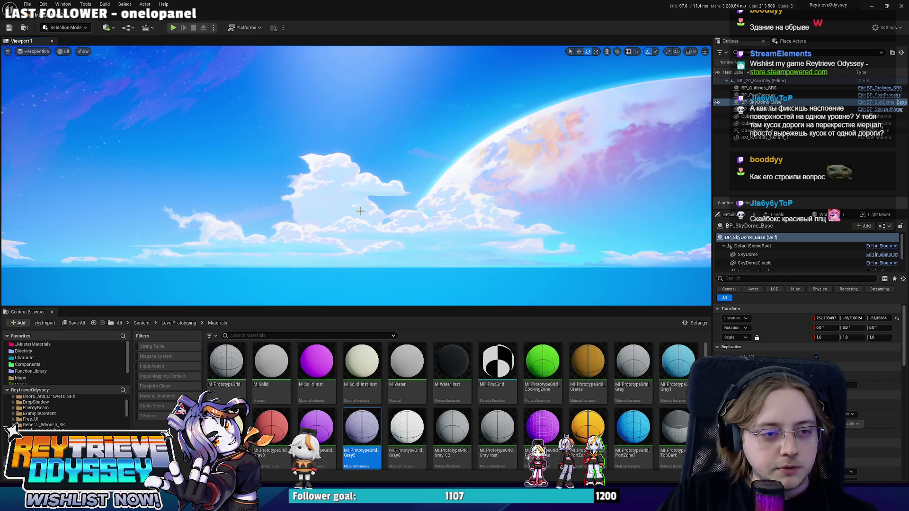
right_click_drag(511, 199, 511, 199)
Enlarge the viewport and turn toward the crescent moon and clouds
left_click_drag(527, 306, 526, 401)
right_click_drag(526, 359, 527, 331)
right_click_drag(360, 208, 360, 222)
mouse_move(450, 226)
right_mouse_down()
mouse_move(345, 222)
mouse_move(331, 198)
right_mouse_up()
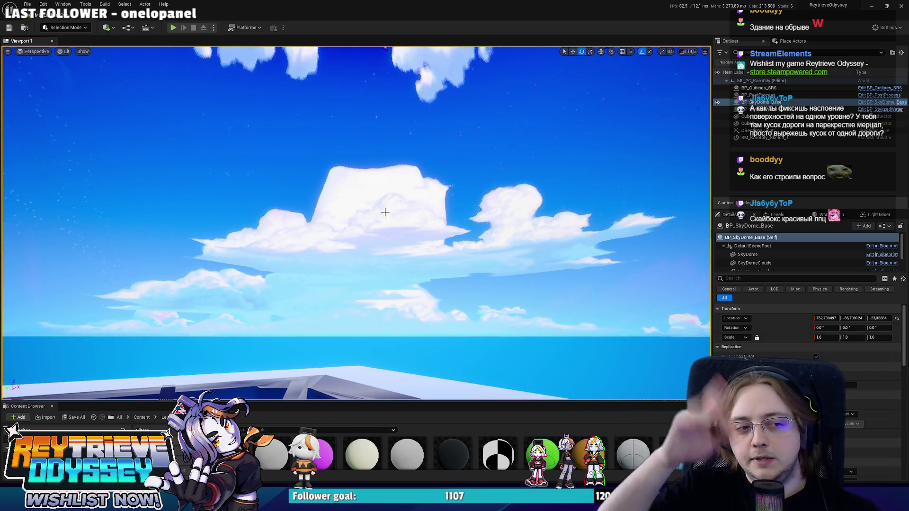
mouse_move(385, 213)
right_mouse_down()
mouse_move(359, 204)
mouse_move(402, 199)
right_mouse_up()
right_click_drag(214, 227, 157, 215)
Frame the large planet and clouds, then start the playtest with Alt+P
mouse_move(331, 229)
right_mouse_down()
mouse_move(402, 222)
mouse_move(331, 218)
right_mouse_up()
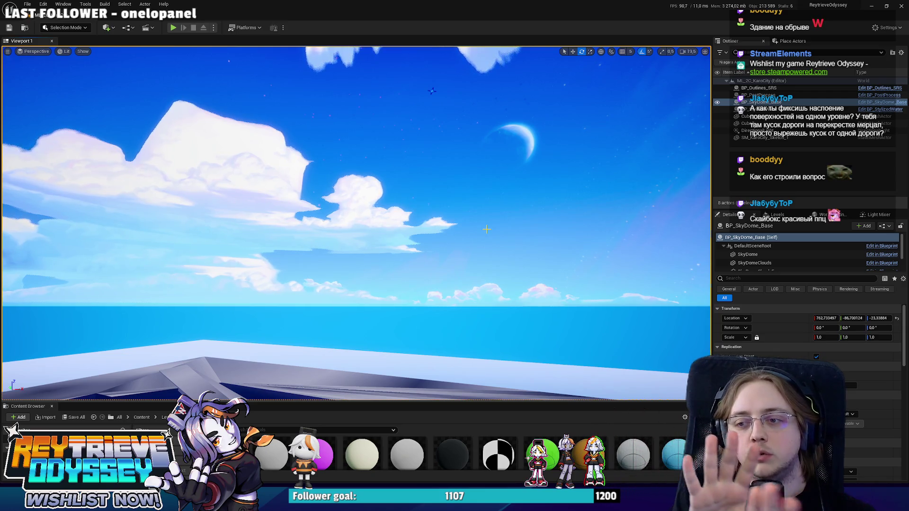
right_click_drag(487, 229, 450, 224)
mouse_move(579, 241)
right_mouse_down()
mouse_move(466, 249)
mouse_move(440, 265)
mouse_move(444, 220)
mouse_move(432, 238)
right_mouse_up()
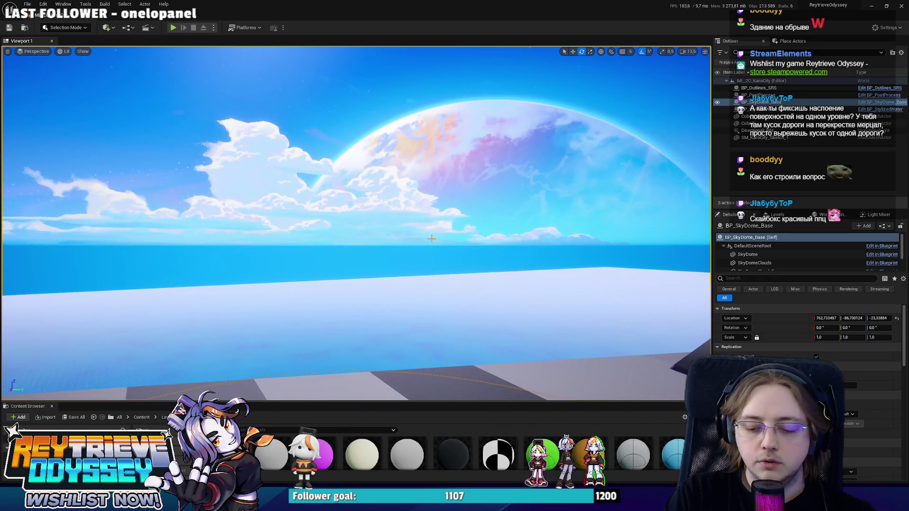
key("alt+p")
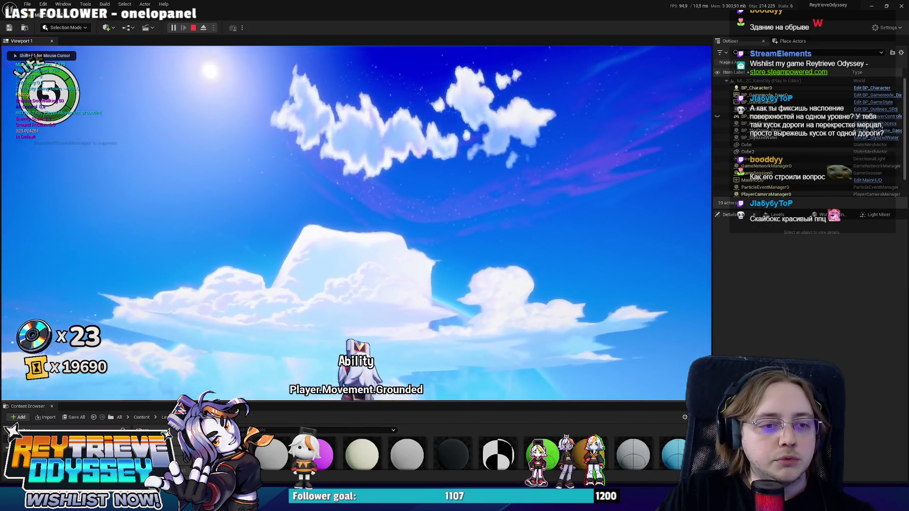
Make the game view fullscreen with F11 and run the character forward across the grey ground
key("F11")
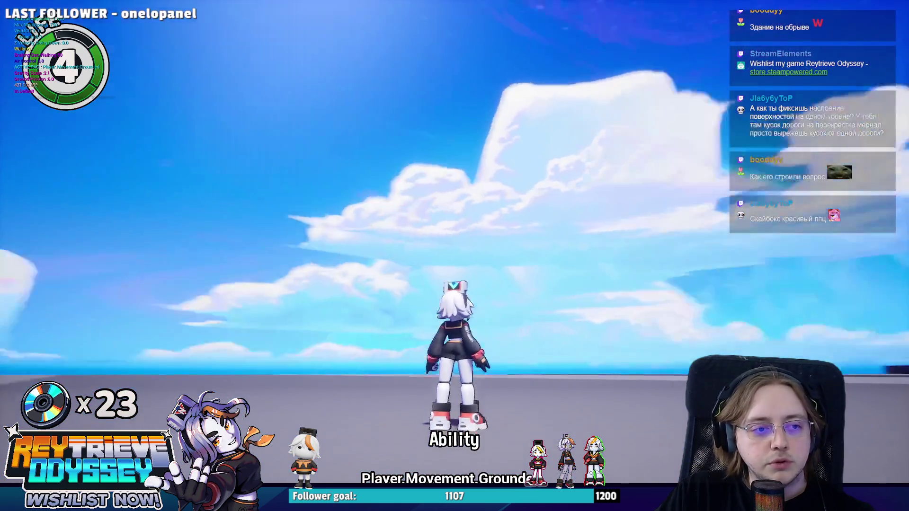
key("w")
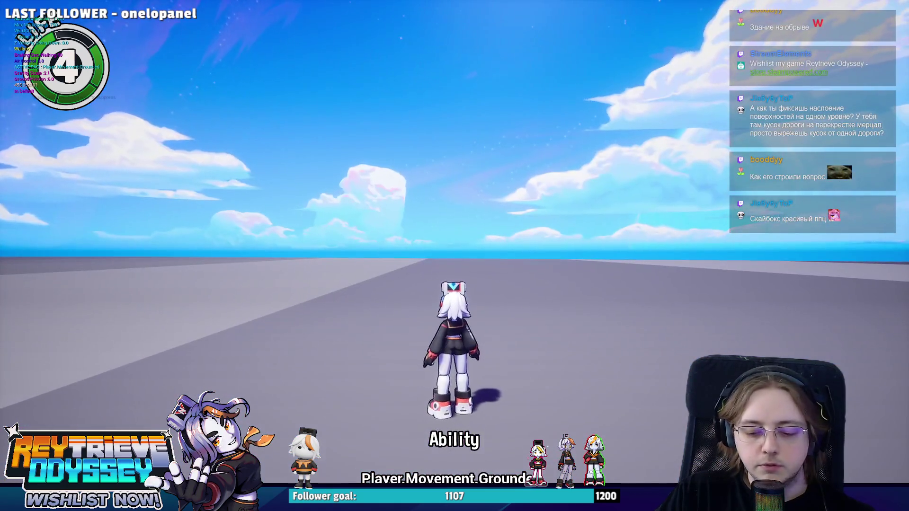